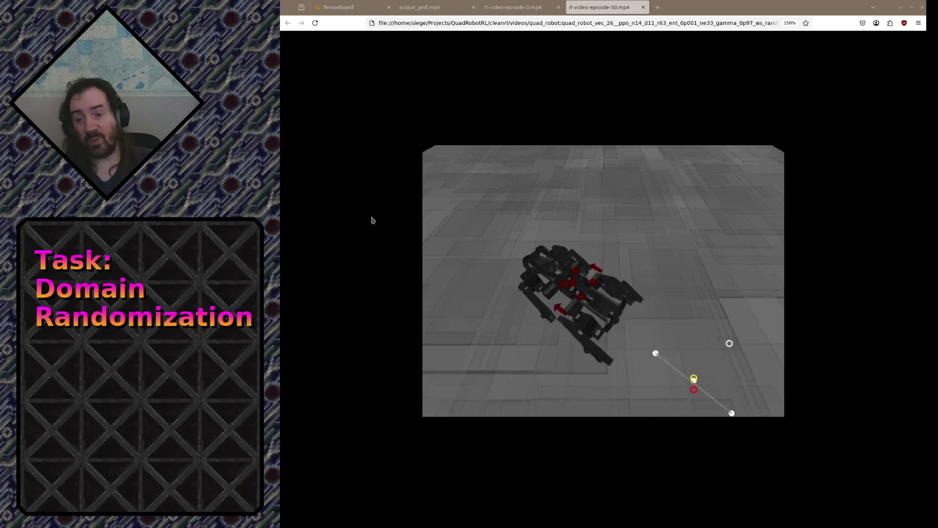
# Search Google for 'steelseries leap v2' in a new tab and show the image results.
pyautogui.click(658, 7)
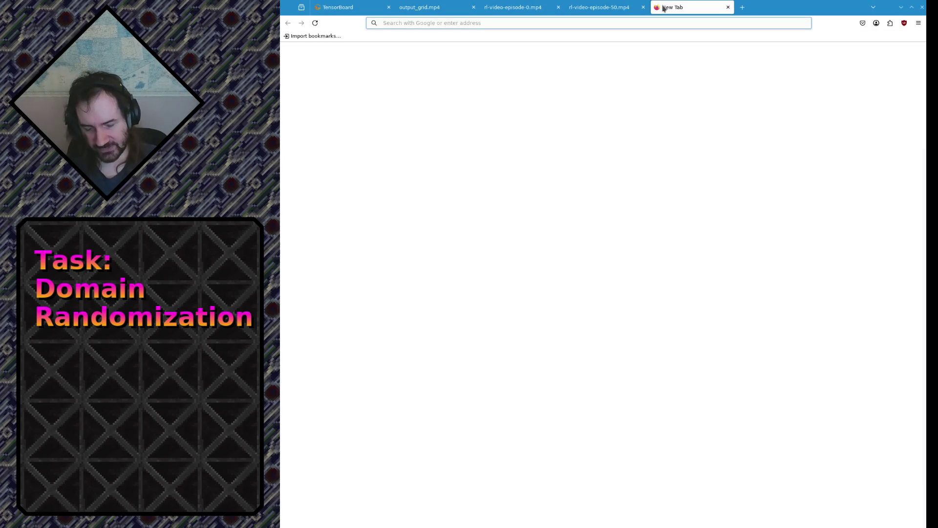
pyautogui.write('steelse')
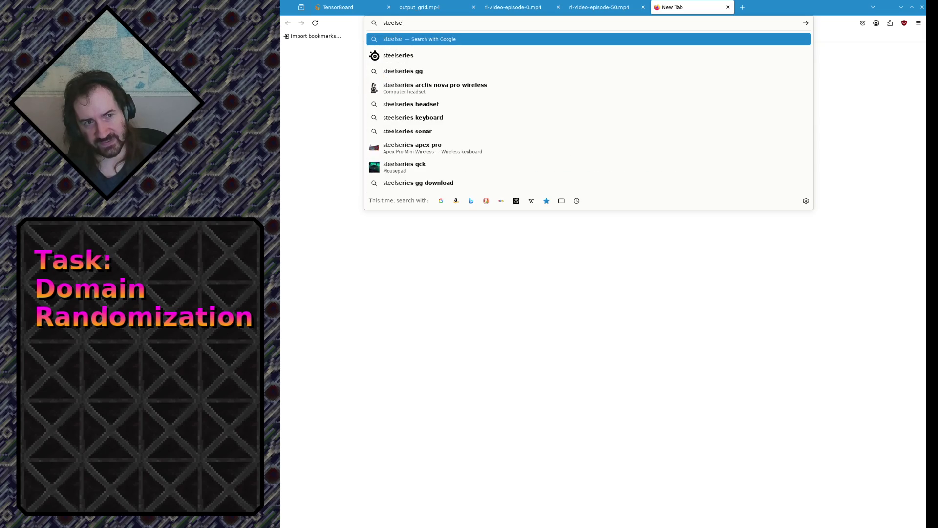
pyautogui.write('ries ')
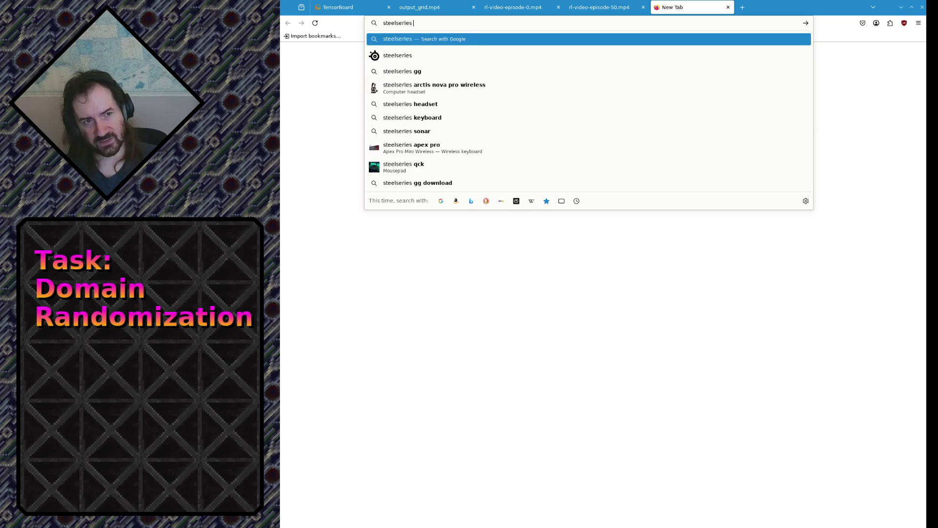
pyautogui.write('leap v2')
pyautogui.press('Return')
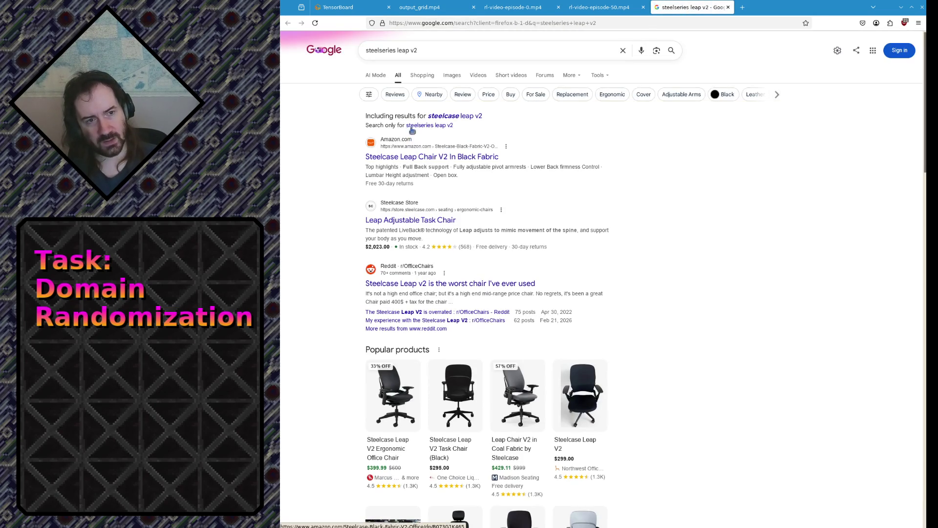
pyautogui.click(452, 74)
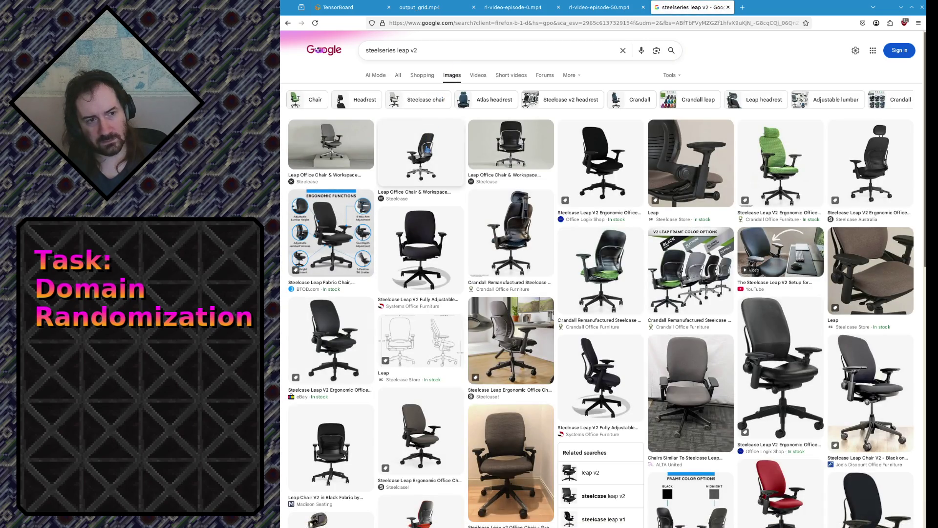
# Open the Steelcase Leap page from the image result and browse its gallery to the black chair.
pyautogui.click(426, 152)
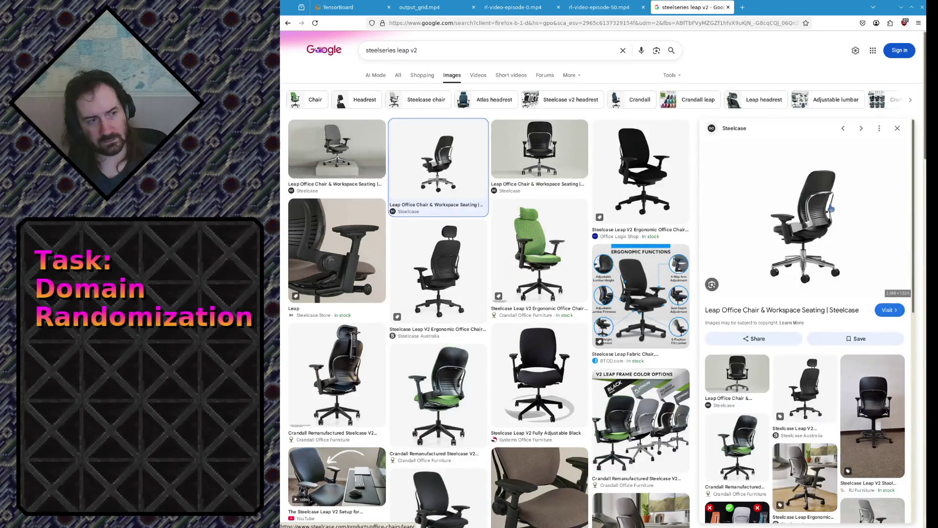
pyautogui.click(832, 223)
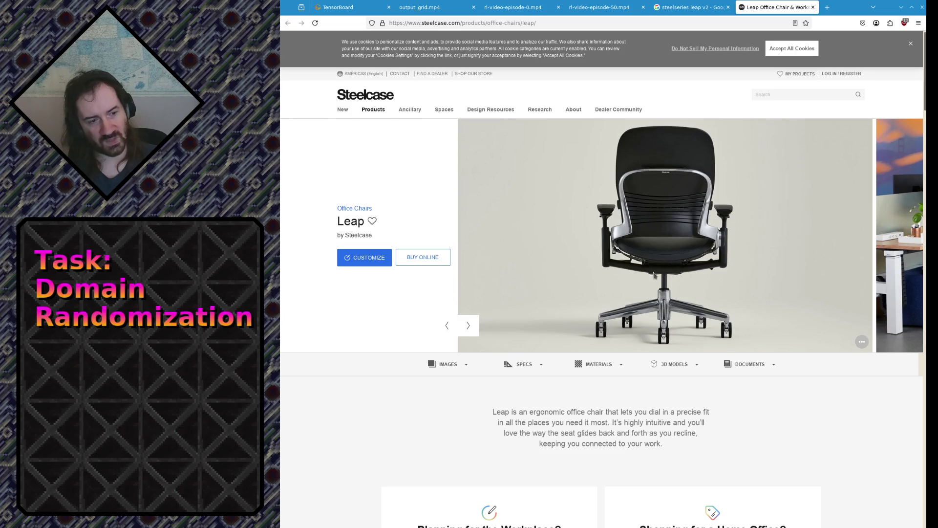
pyautogui.click(447, 325)
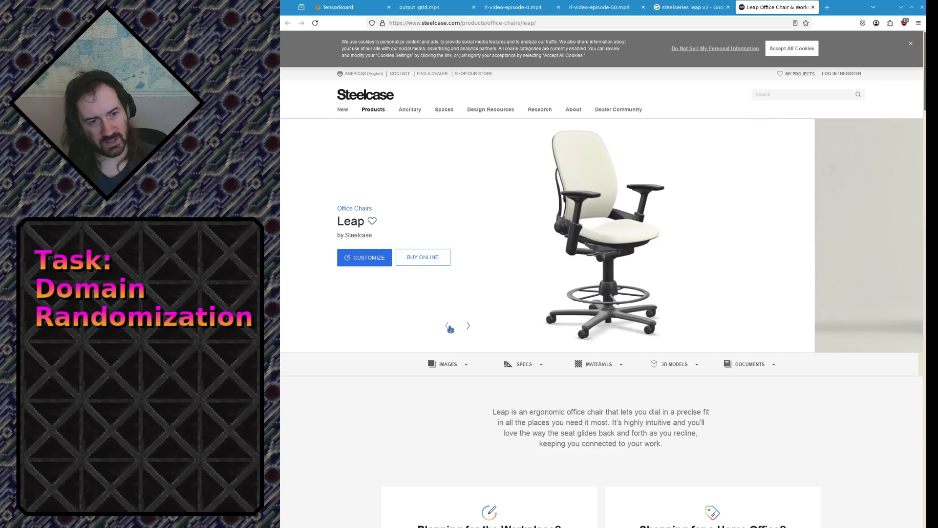
pyautogui.click(469, 329)
pyautogui.click(467, 331)
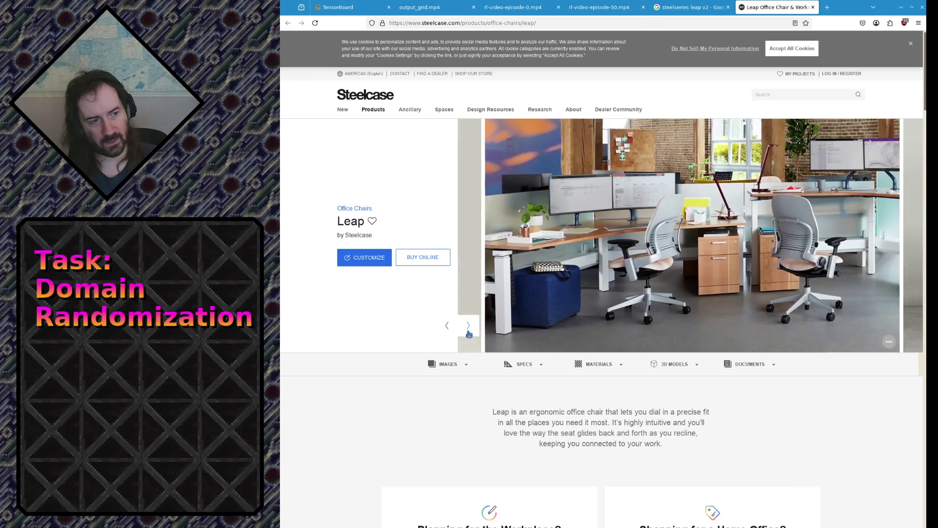
pyautogui.click(453, 334)
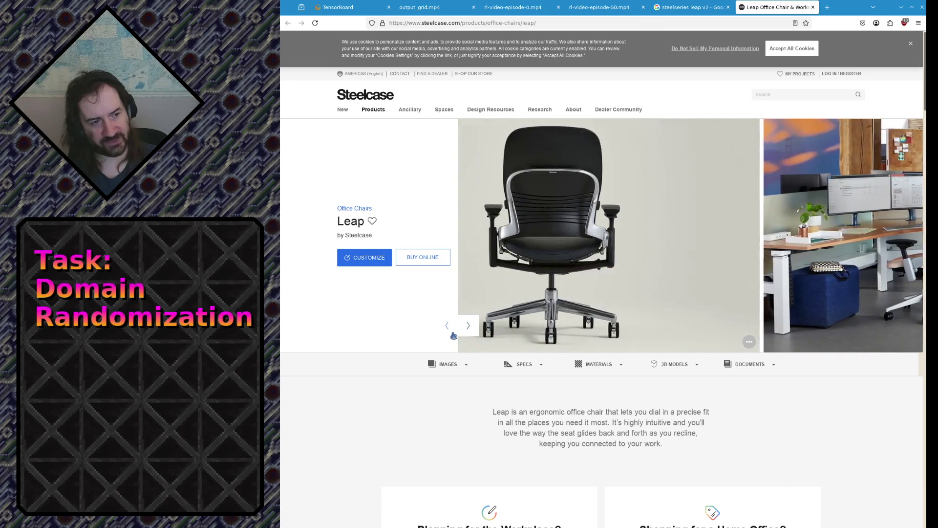
pyautogui.click(454, 335)
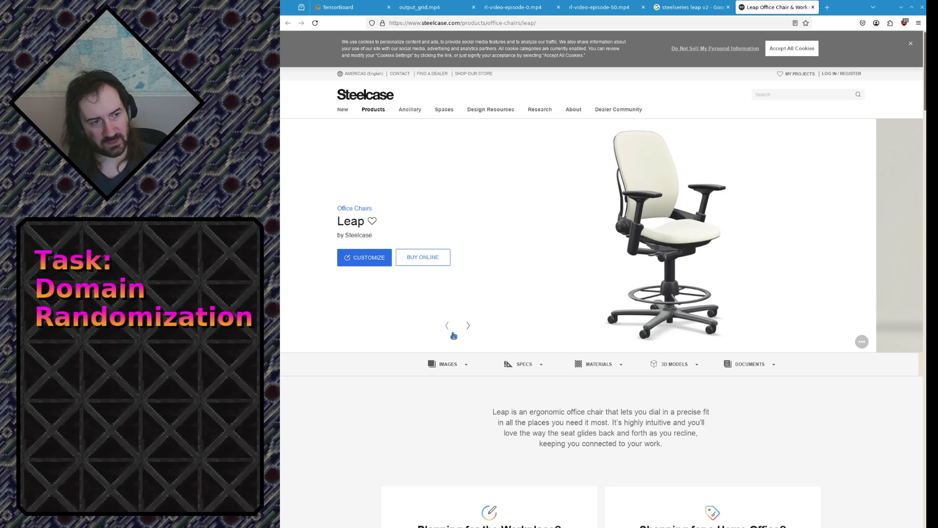
pyautogui.click(453, 335)
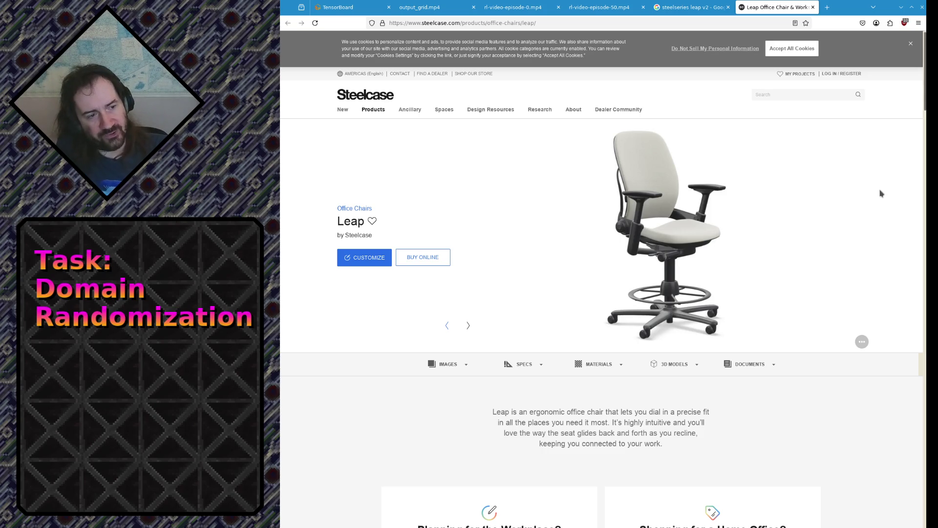
pyautogui.click(476, 331)
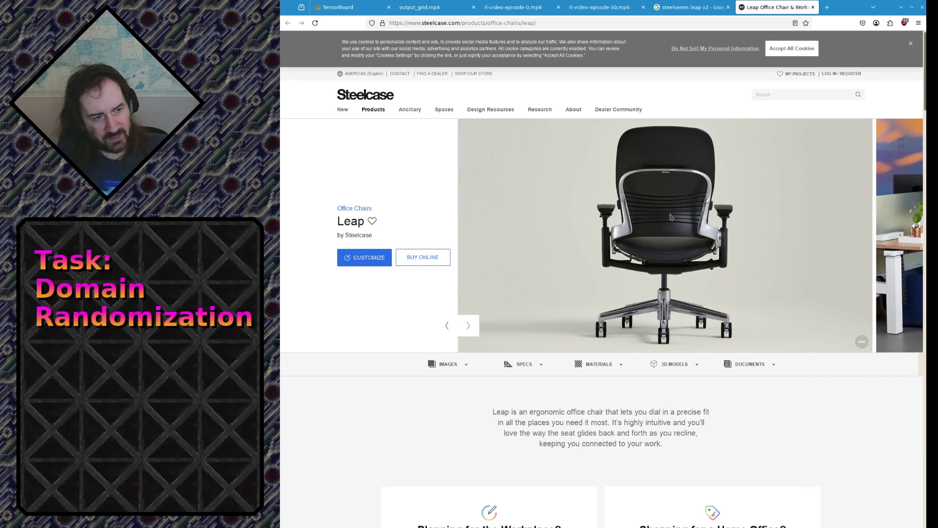
# Show the Leap 3D MODELS tab and scroll to the Upholstered Stool and Work Chair cards.
pyautogui.click(675, 364)
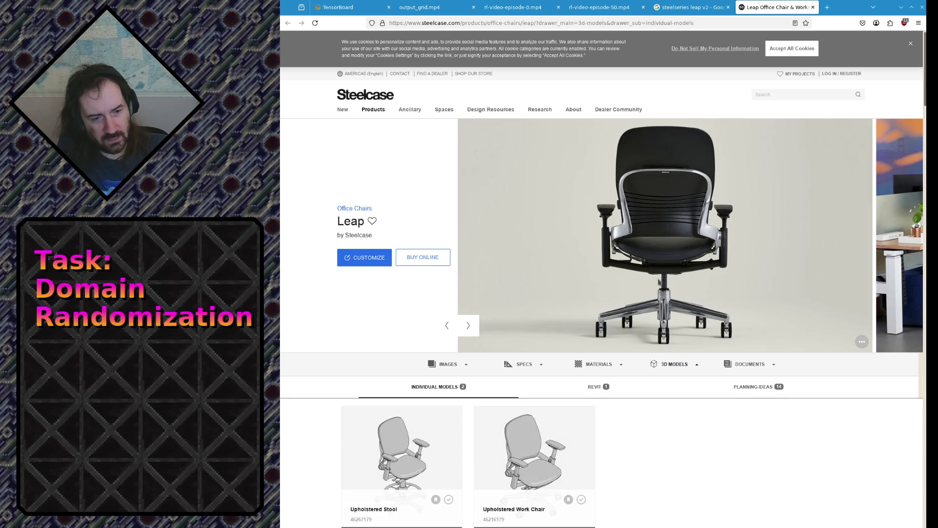
pyautogui.scroll(-4, 662, 283)
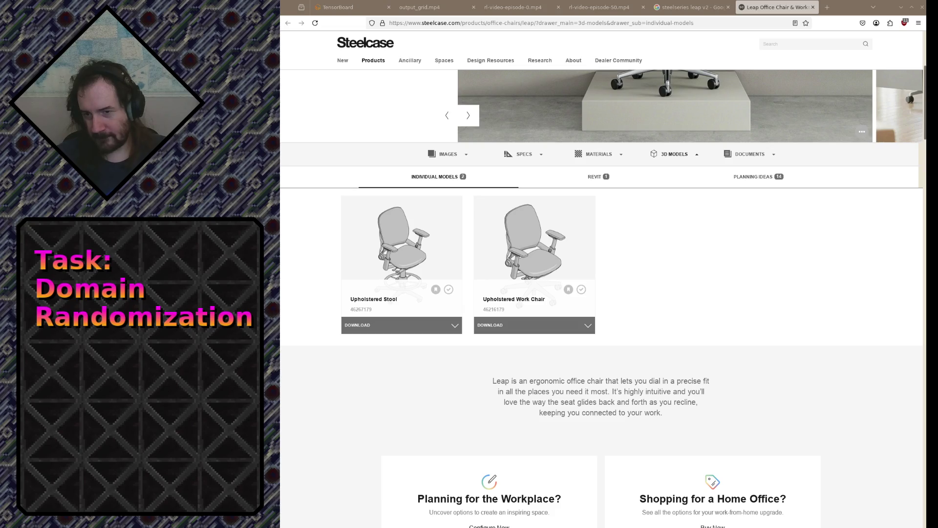
pyautogui.hotkey('alt', 'Tab')
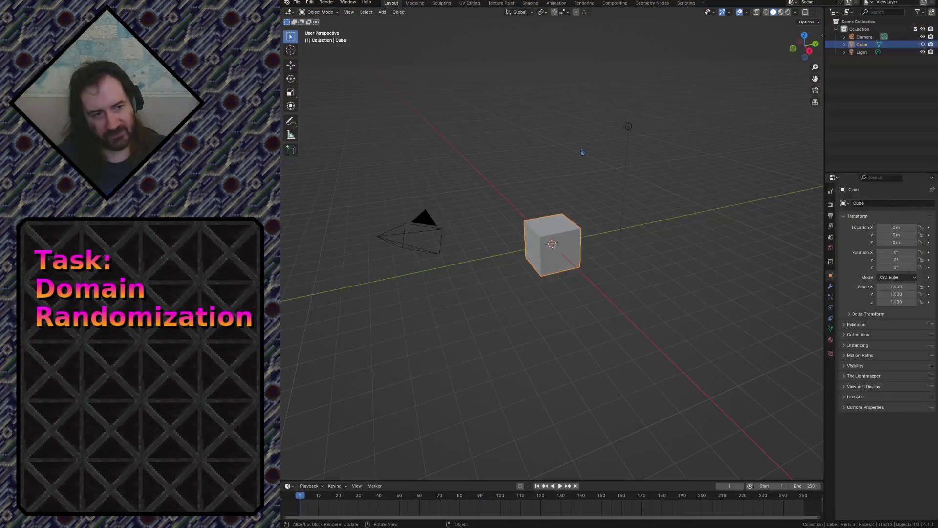
# Select everything and delete the default camera, cube and light.
pyautogui.click(580, 148)
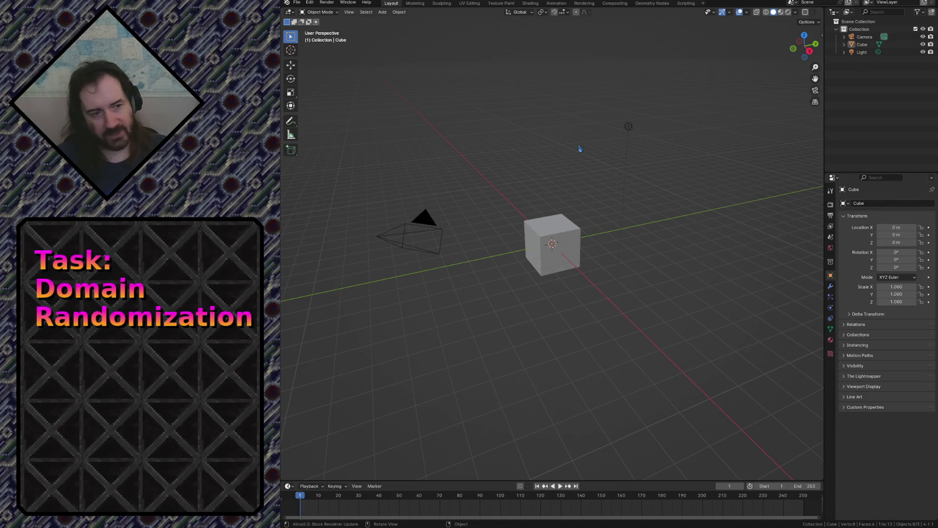
pyautogui.press('a')
pyautogui.press('x')
pyautogui.click(581, 146)
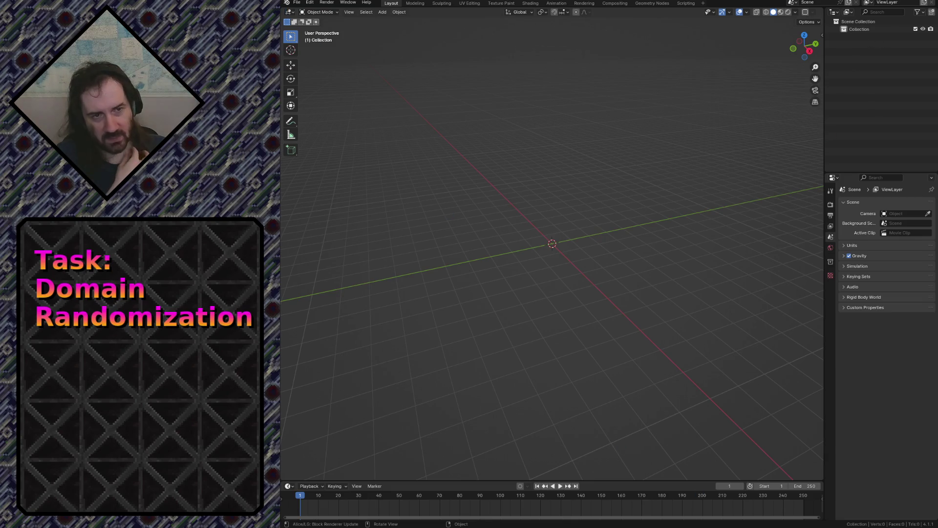
pyautogui.click(296, 3)
pyautogui.moveTo(356, 111)
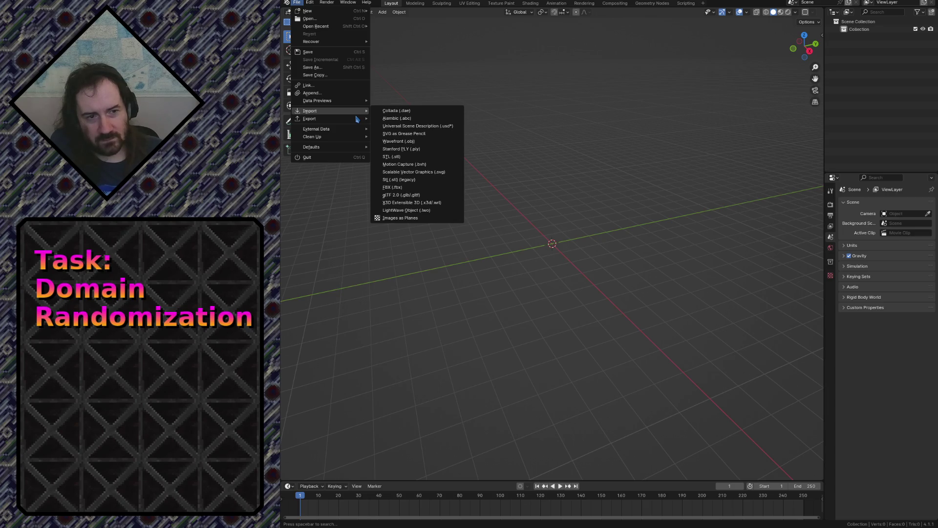
pyautogui.press('Escape')
pyautogui.click(297, 3)
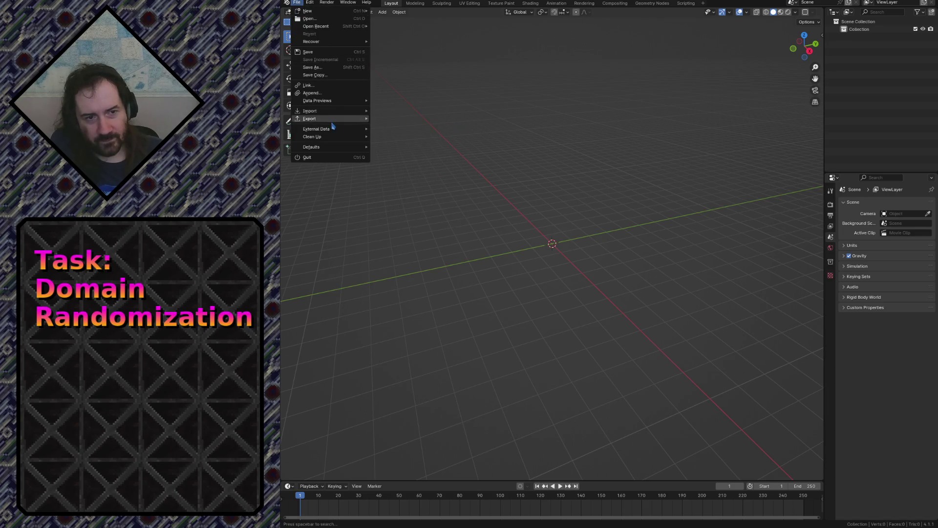
pyautogui.moveTo(327, 114)
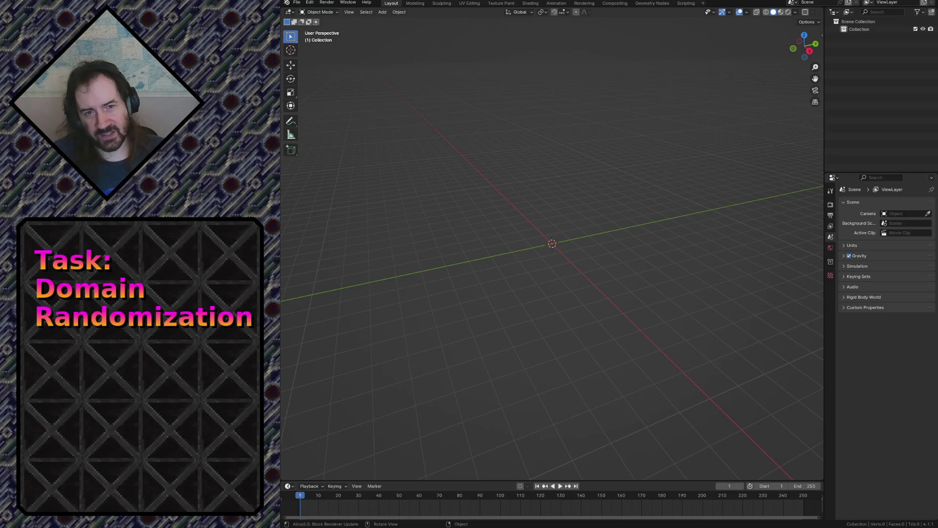
pyautogui.click(297, 2)
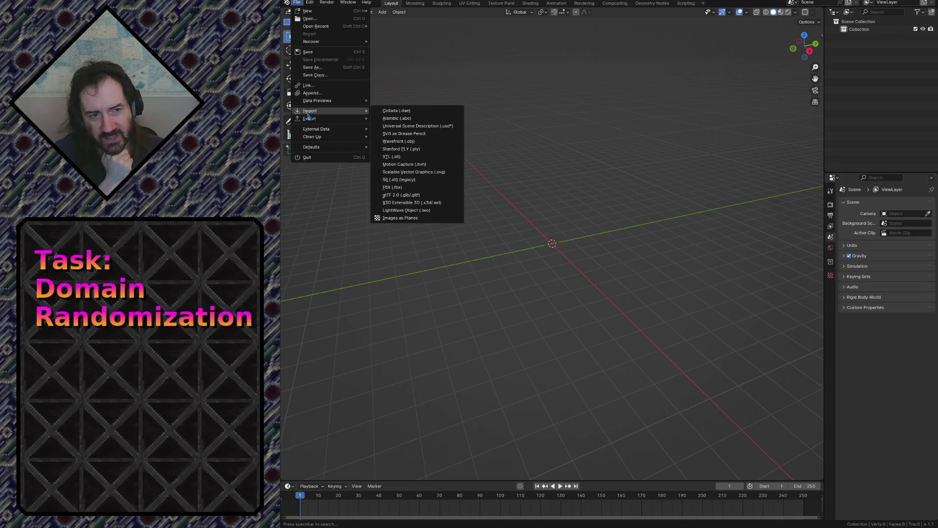
pyautogui.click(310, 3)
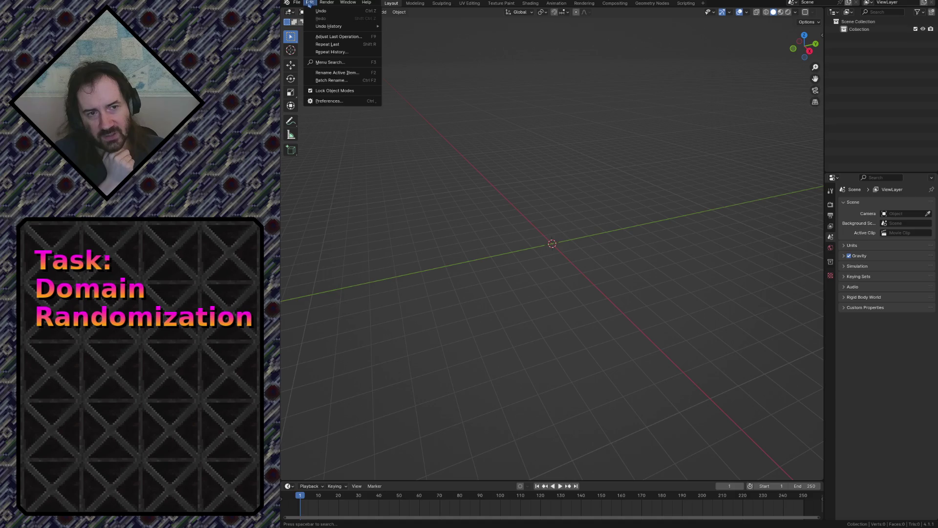
pyautogui.click(316, 101)
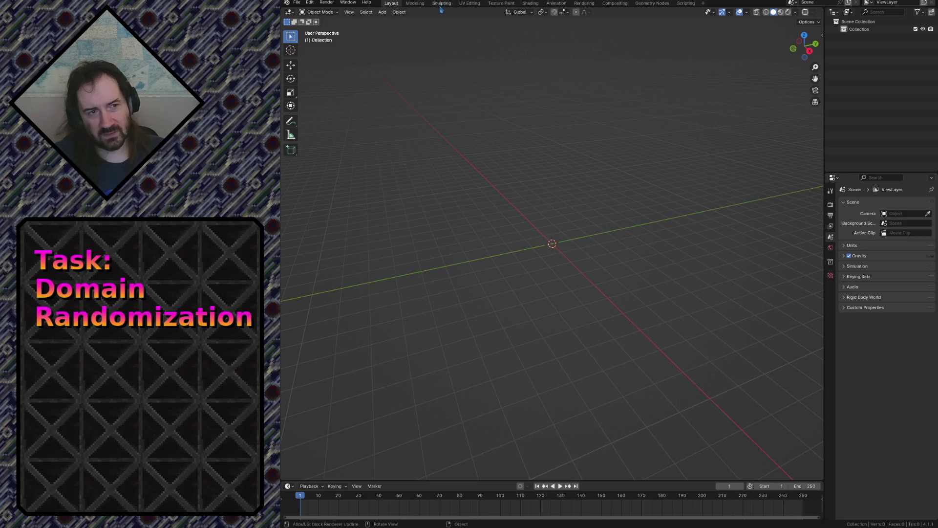
pyautogui.click(295, 3)
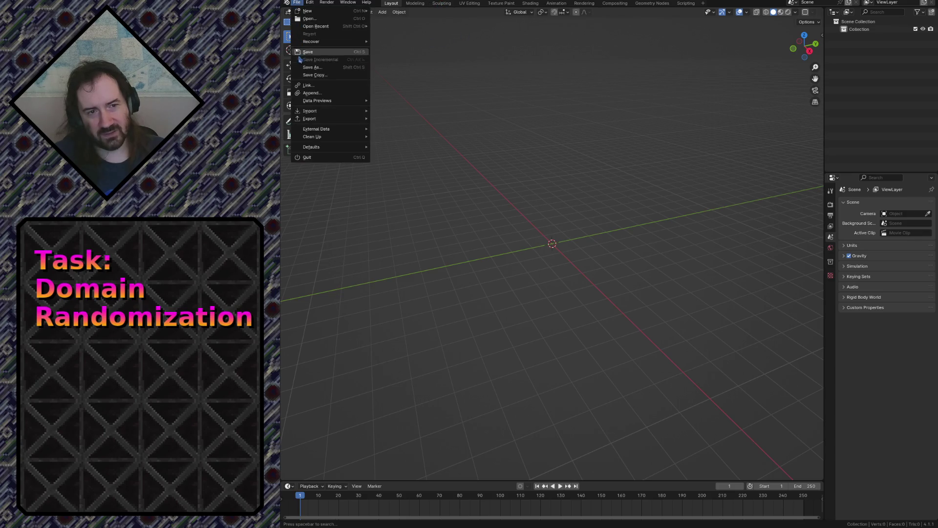
pyautogui.moveTo(315, 112)
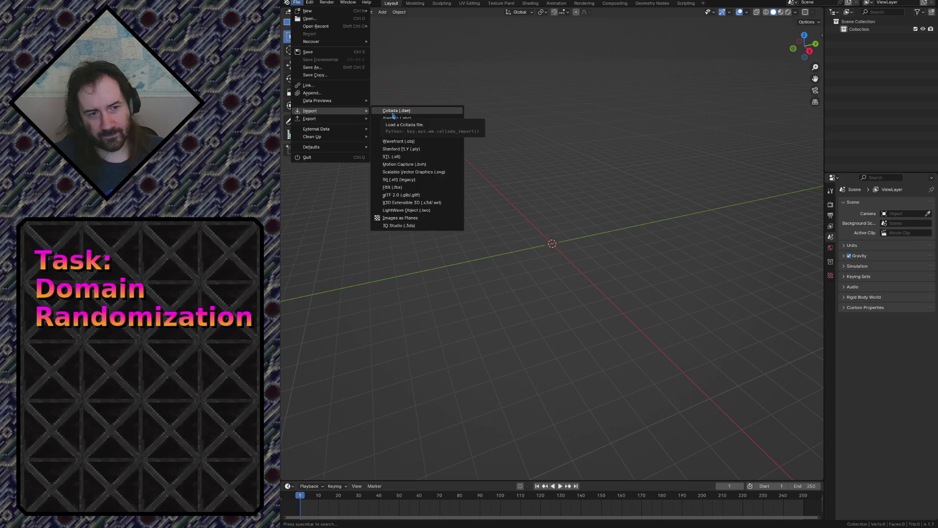
pyautogui.click(417, 232)
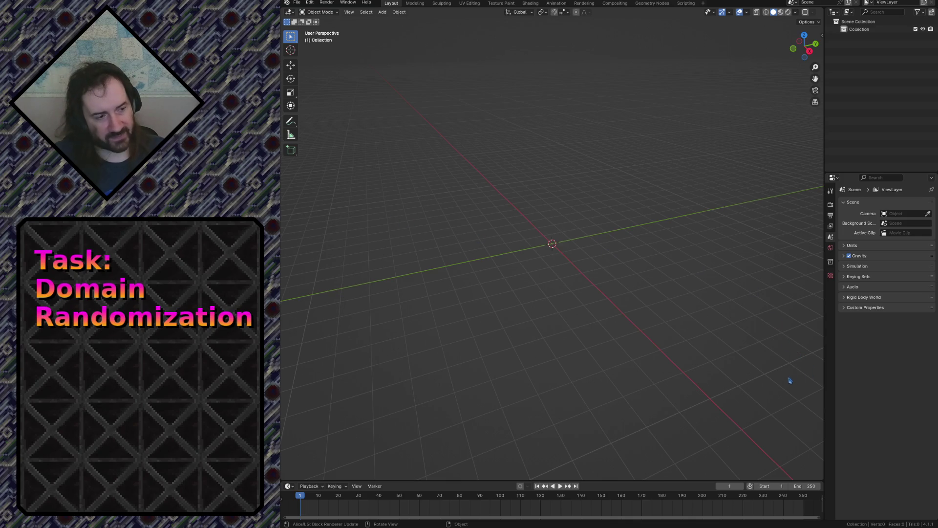
pyautogui.click(297, 3)
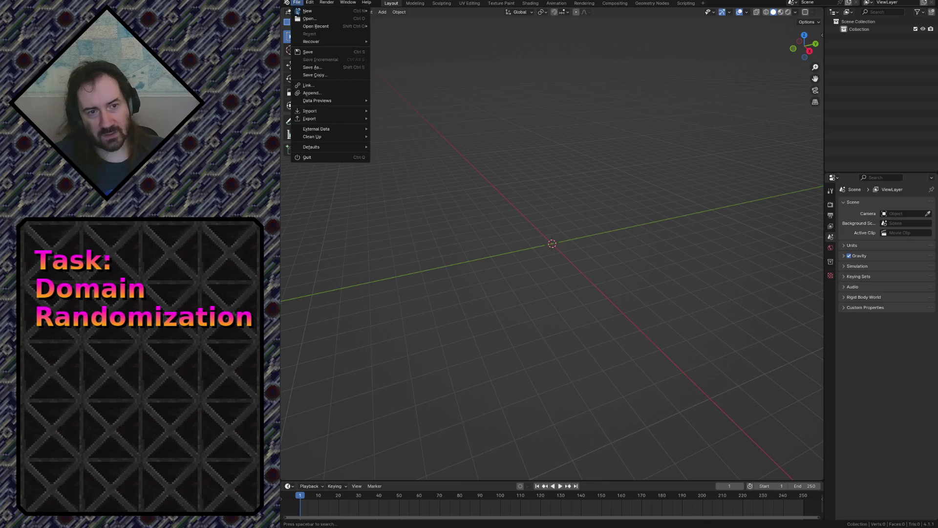
pyautogui.moveTo(313, 100)
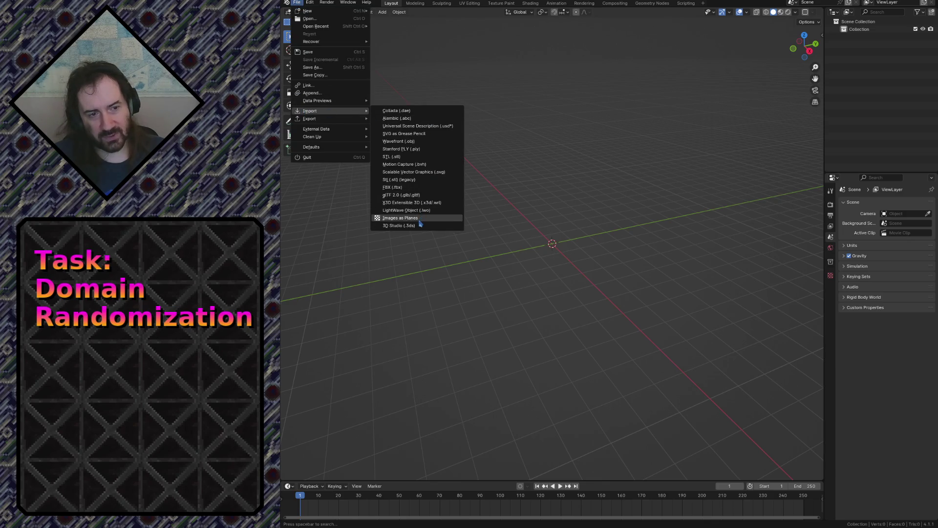
pyautogui.press('Escape')
pyautogui.click(310, 2)
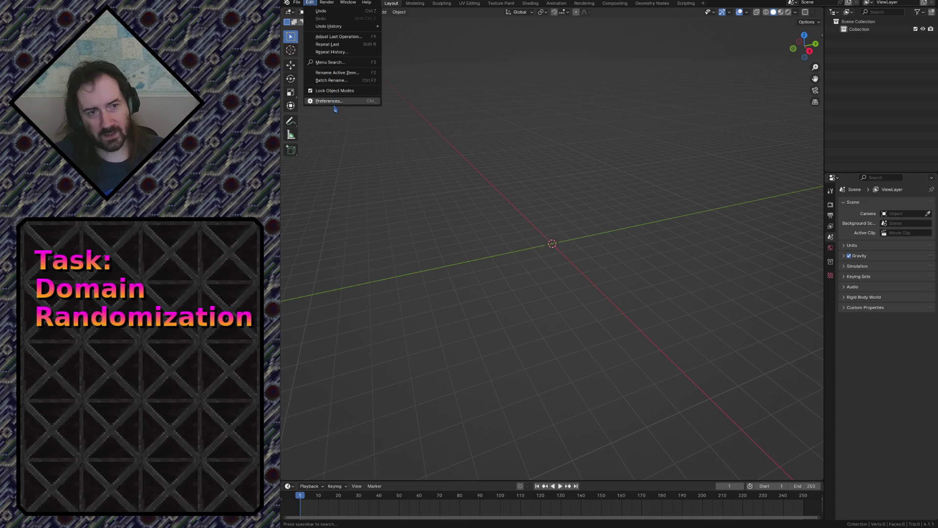
# Import the Leap chair model through File > Import, adding about 14 mesh parts.
pyautogui.press('Escape')
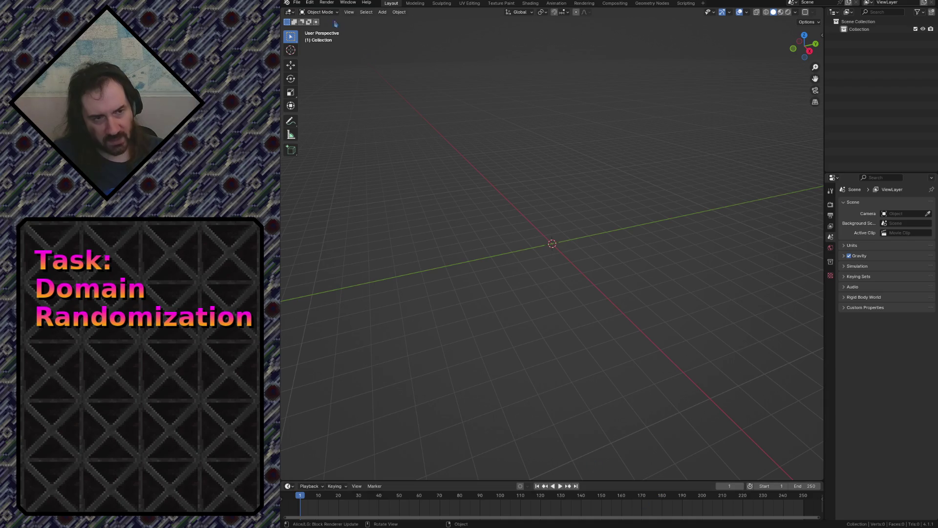
pyautogui.click(296, 2)
pyautogui.moveTo(323, 119)
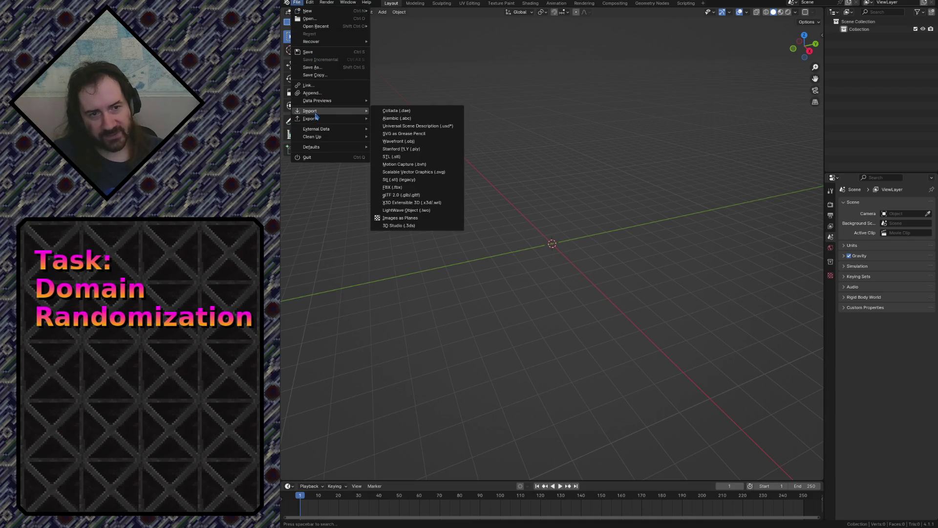
pyautogui.click(406, 226)
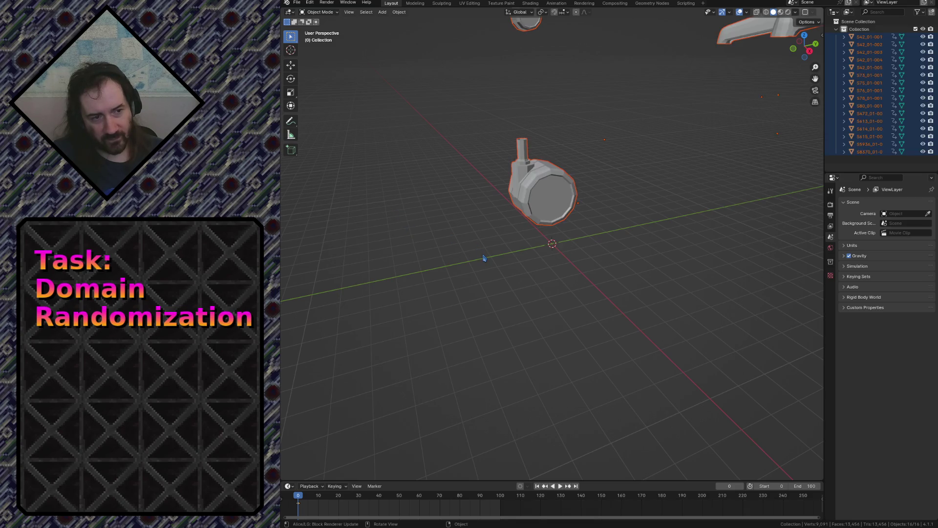
pyautogui.click(599, 304)
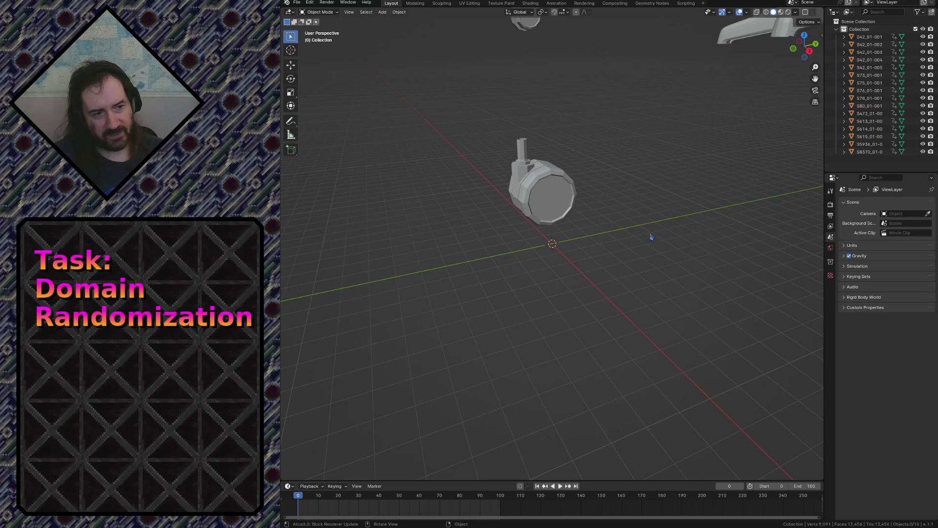
pyautogui.hotkey('shift', '`')
pyautogui.press('w')
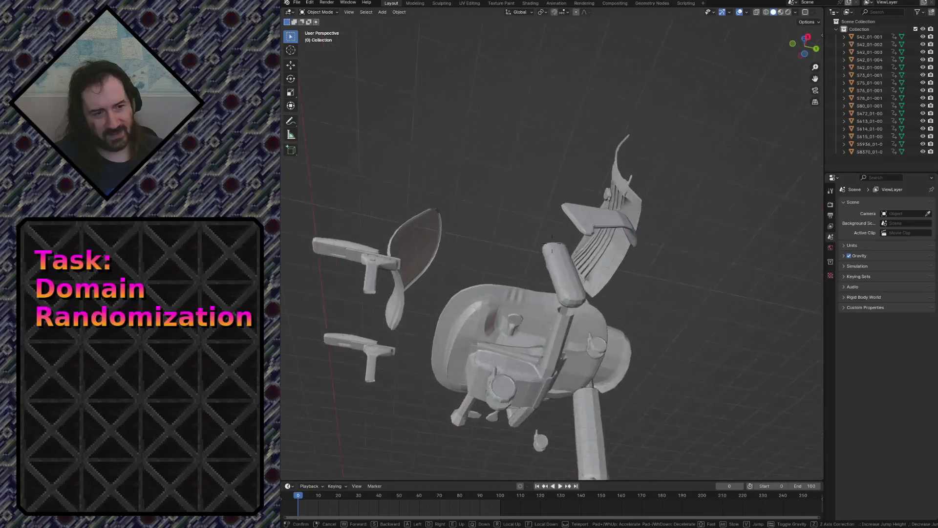
pyautogui.press('s')
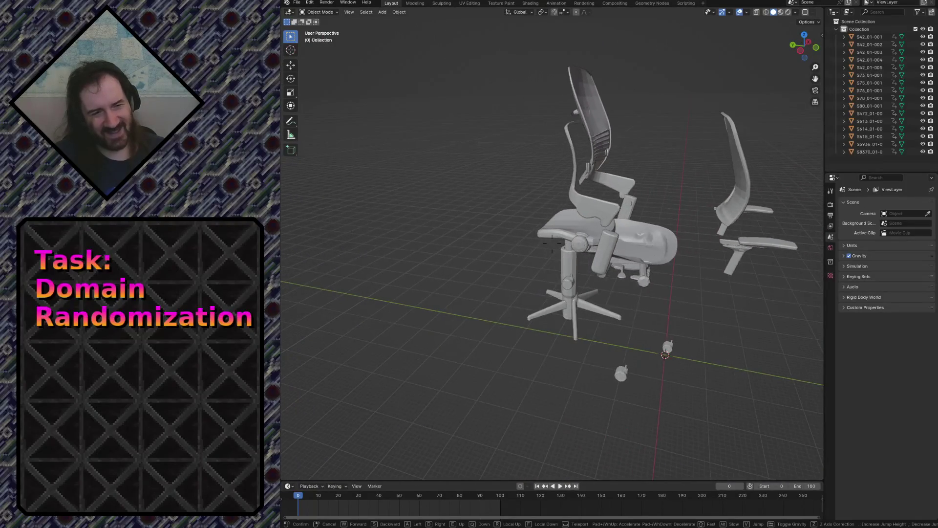
pyautogui.press('w')
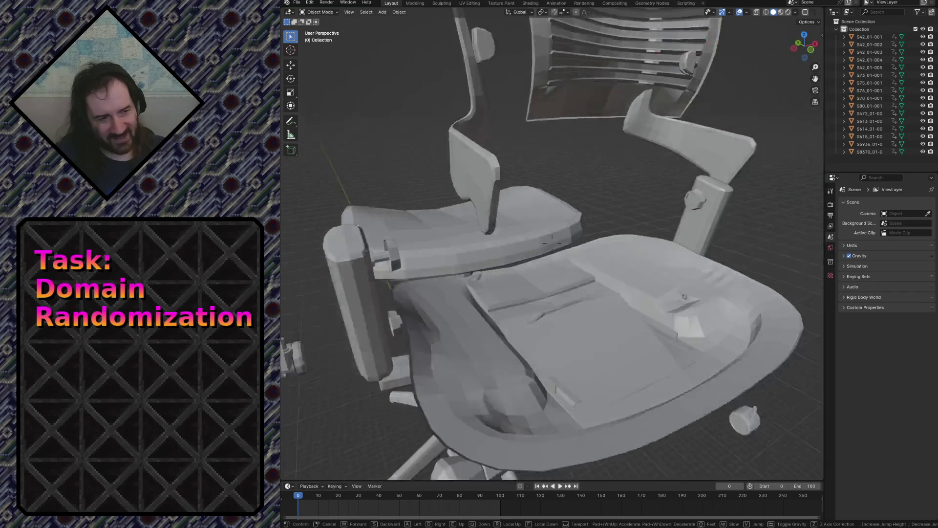
pyautogui.press('s')
pyautogui.press('w')
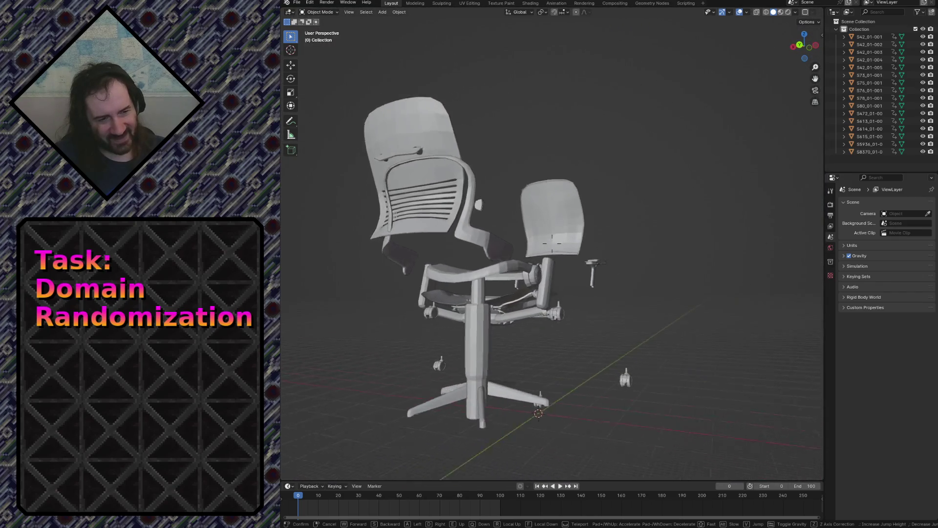
pyautogui.press('s')
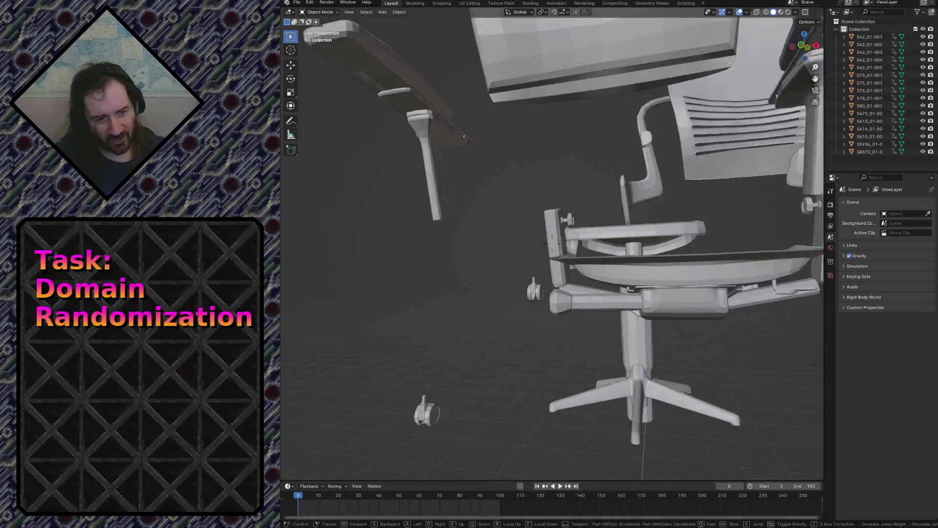
pyautogui.press('w')
pyautogui.press('w')
pyautogui.press('s')
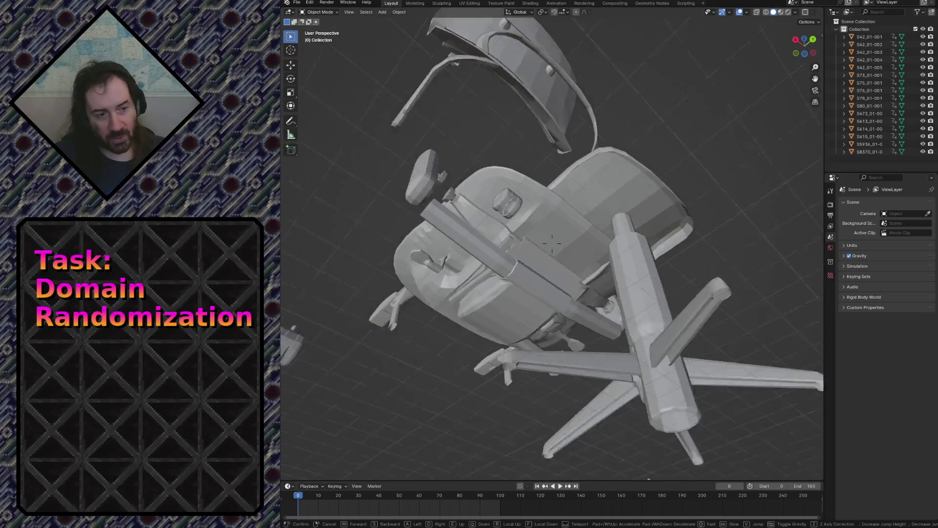
pyautogui.press('w')
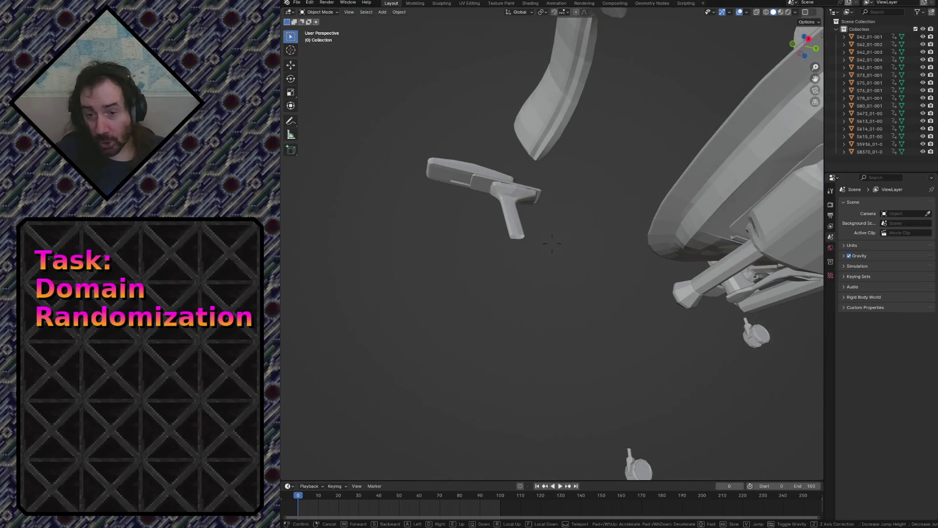
pyautogui.press('s')
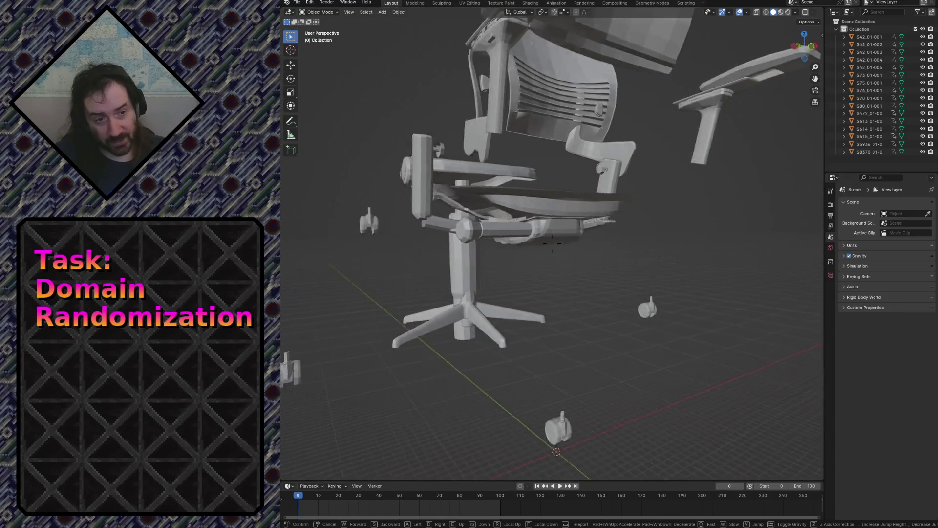
pyautogui.press('w')
pyautogui.press('s')
pyautogui.press('w')
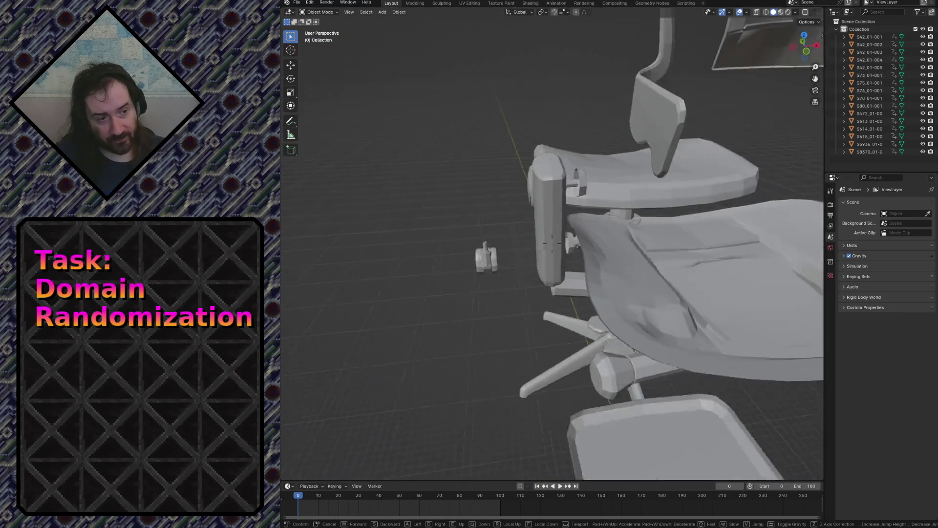
pyautogui.press('s')
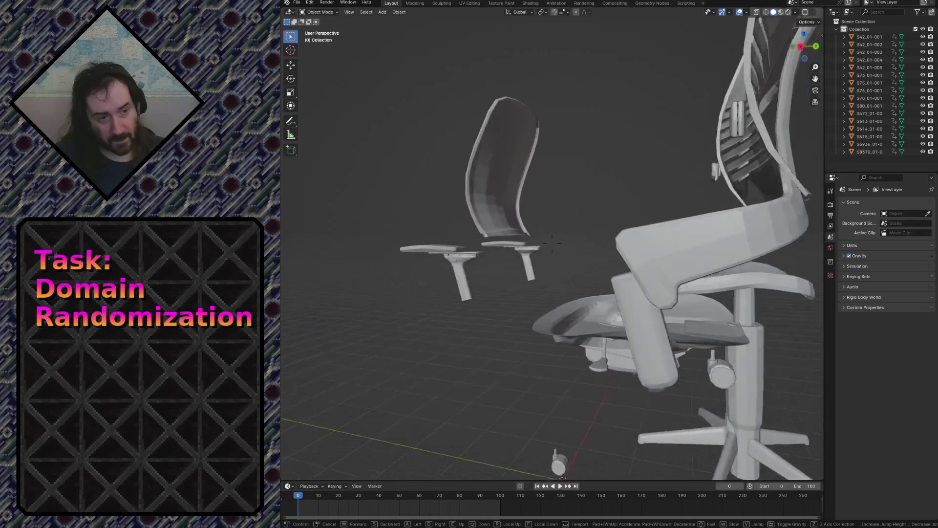
pyautogui.press('w')
pyautogui.press('s')
pyautogui.press('w')
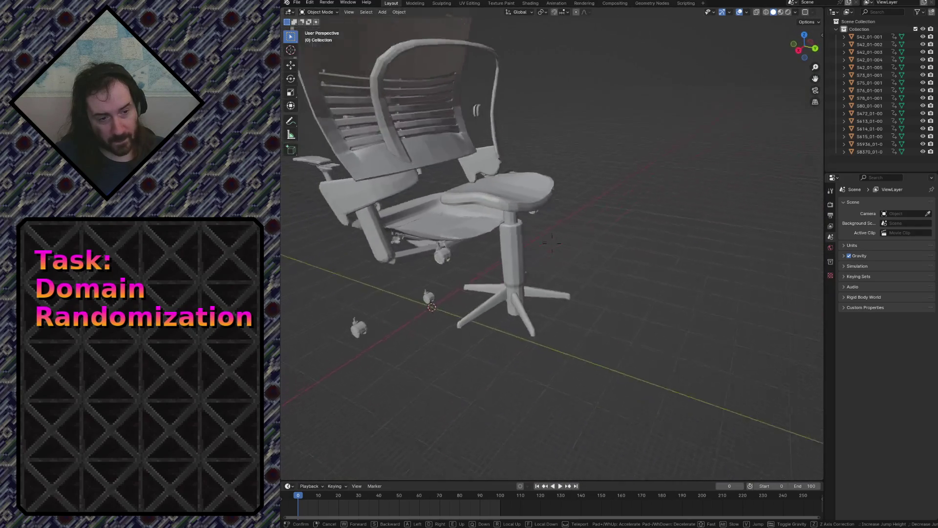
pyautogui.press('w')
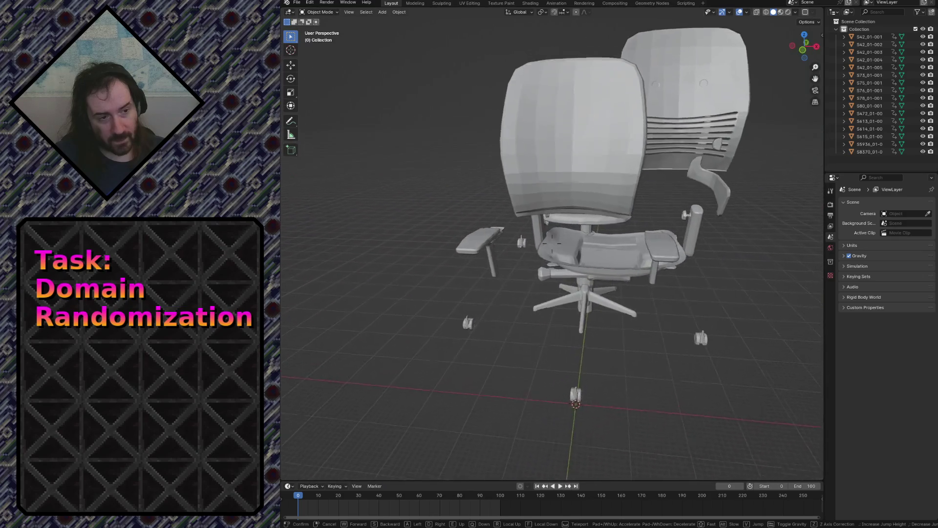
pyautogui.press('s')
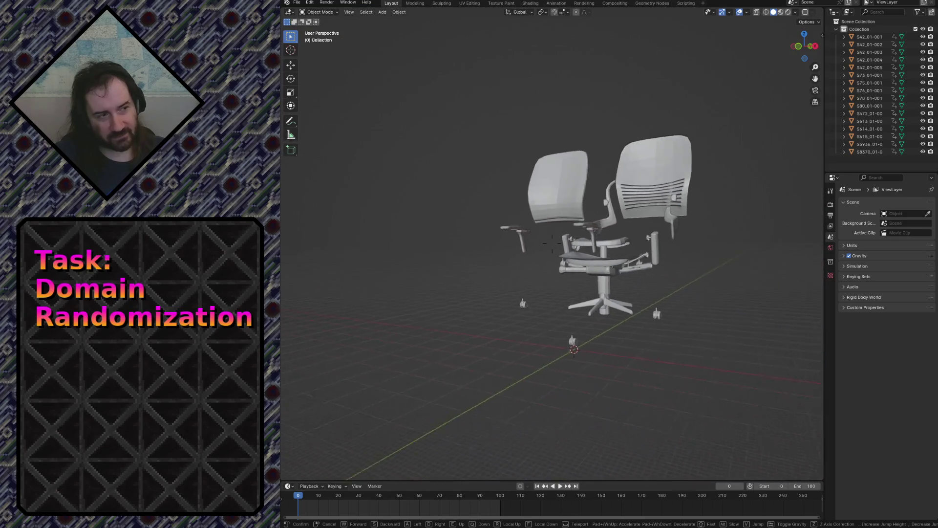
pyautogui.press('w')
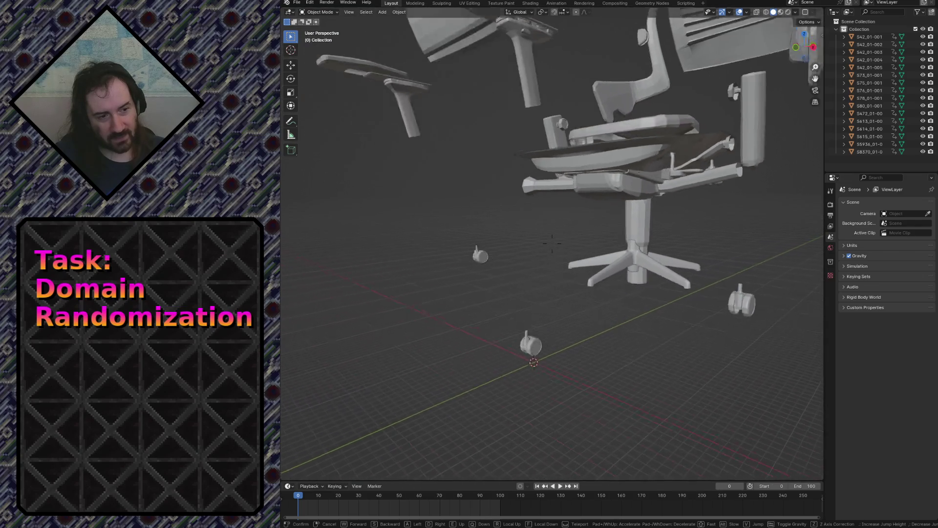
pyautogui.press('s')
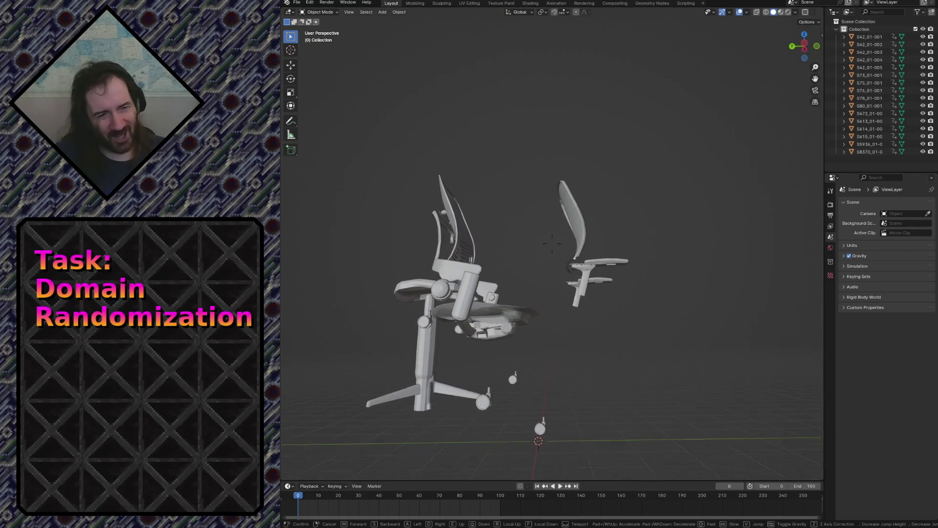
pyautogui.click(611, 250)
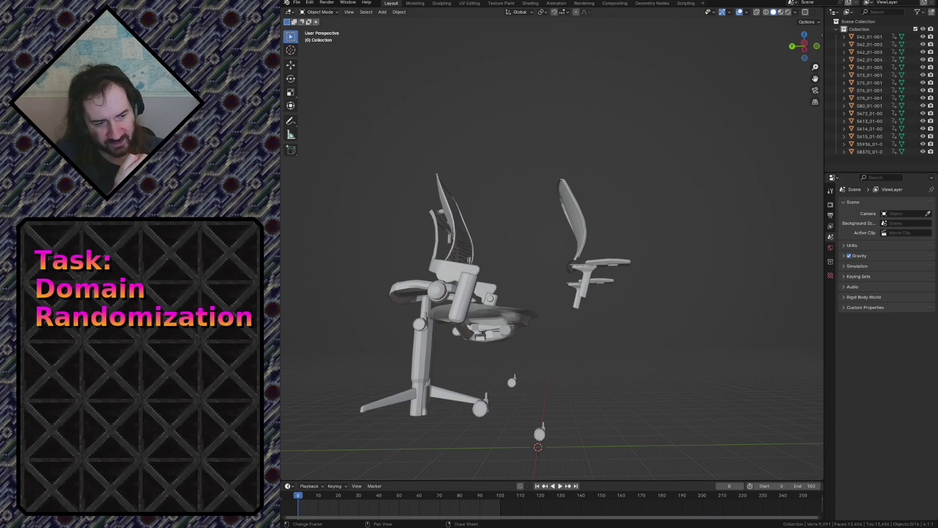
# Open the Edit menu showing undo, history and preferences commands.
pyautogui.click(310, 2)
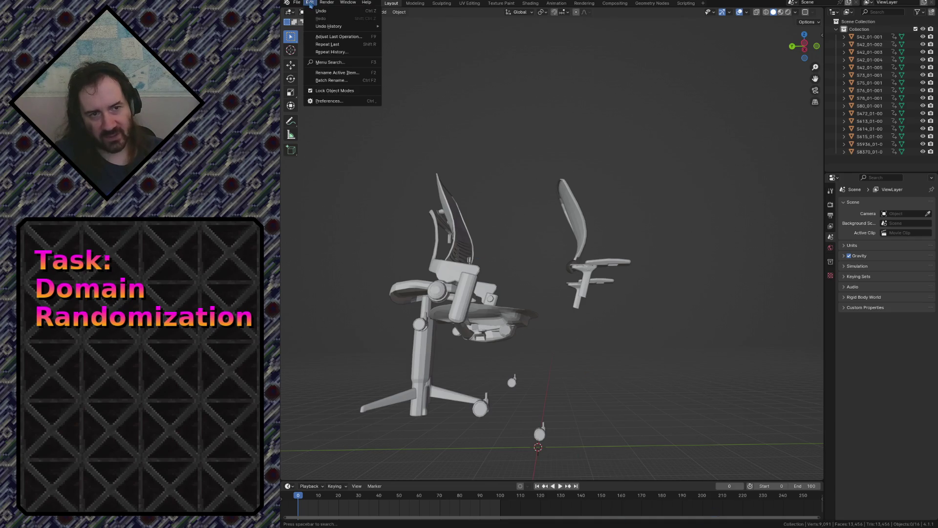
# Close the Edit menu without choosing any command, leaving the chair parts visible.
pyautogui.click(332, 110)
pyautogui.click(310, 3)
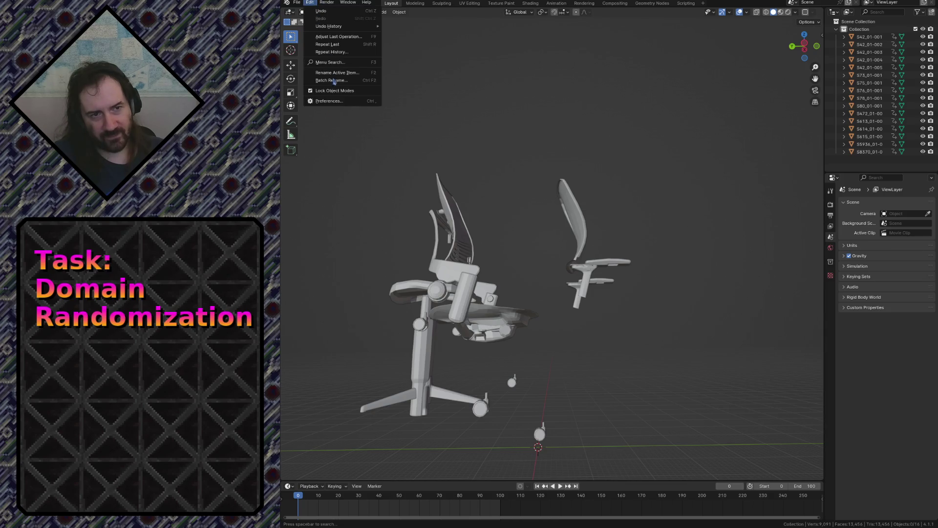
pyautogui.click(334, 102)
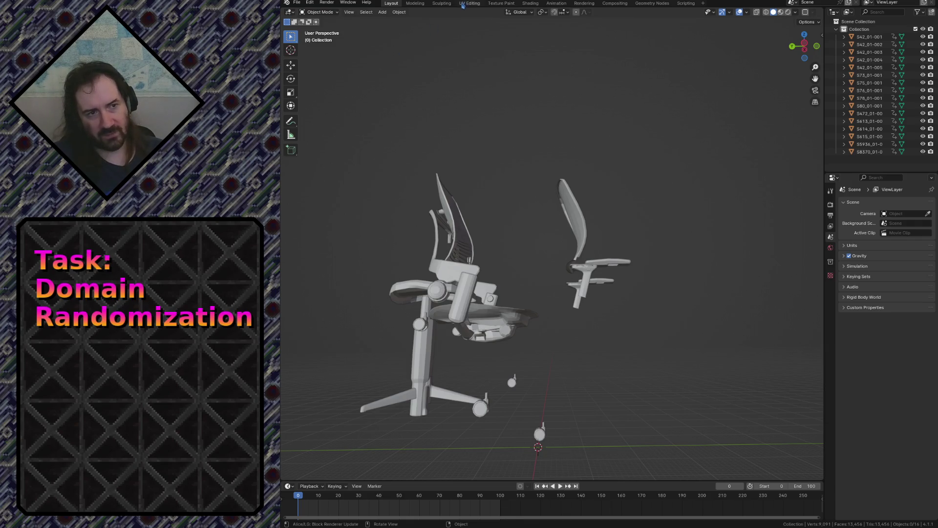
pyautogui.hotkey('shift', '`')
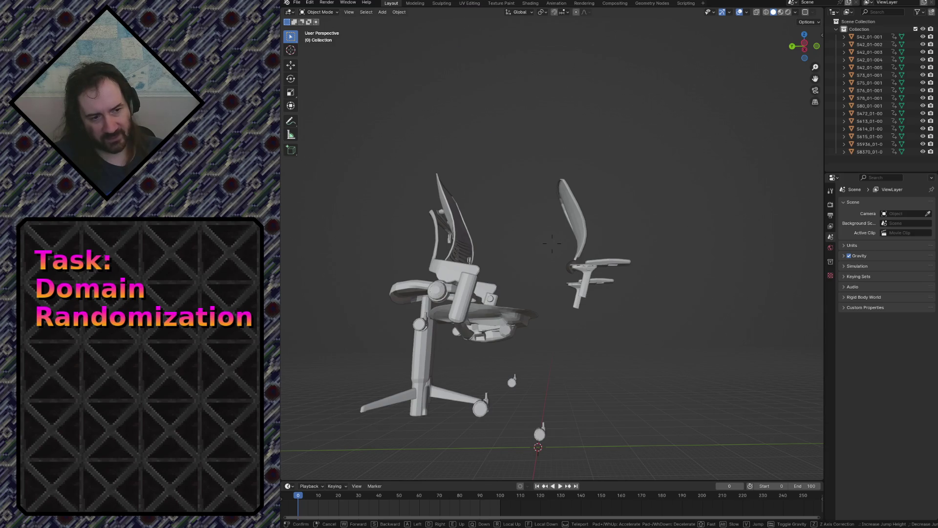
# Fly around the scattered chair parts and select the seat piece S75_01-001.
pyautogui.press('w')
pyautogui.press('s')
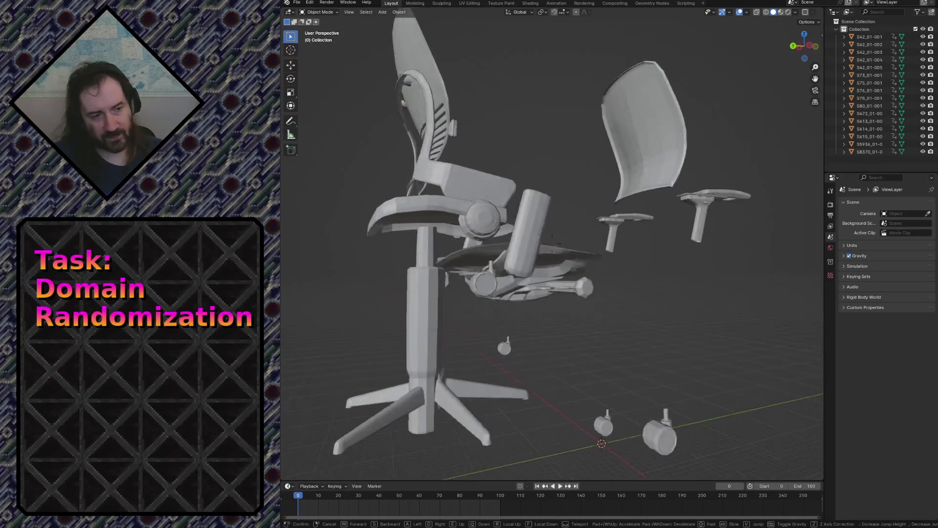
pyautogui.click(552, 244)
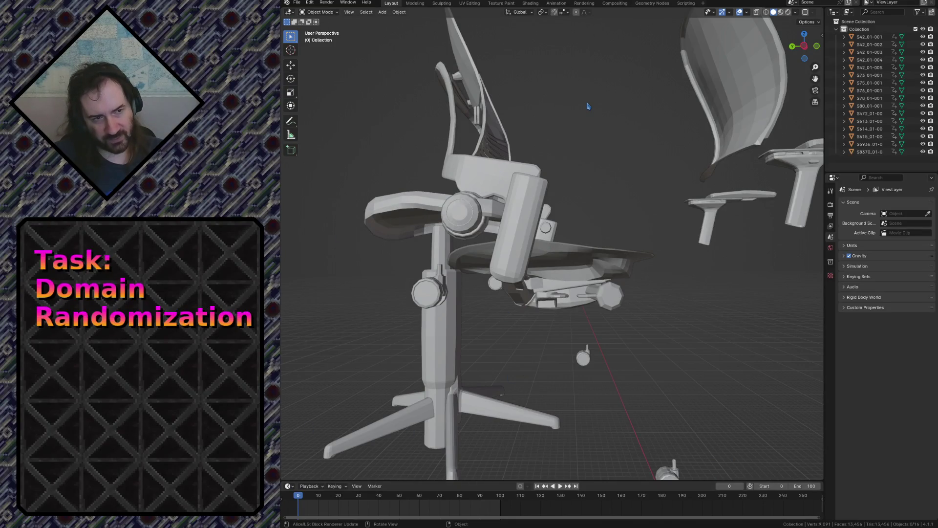
pyautogui.click(574, 249)
pyautogui.hotkey('shift', '`')
# Move the central column, star base S73_01-001 and casters S42_01-005 and S42_01-002 to the origin.
pyautogui.press('s')
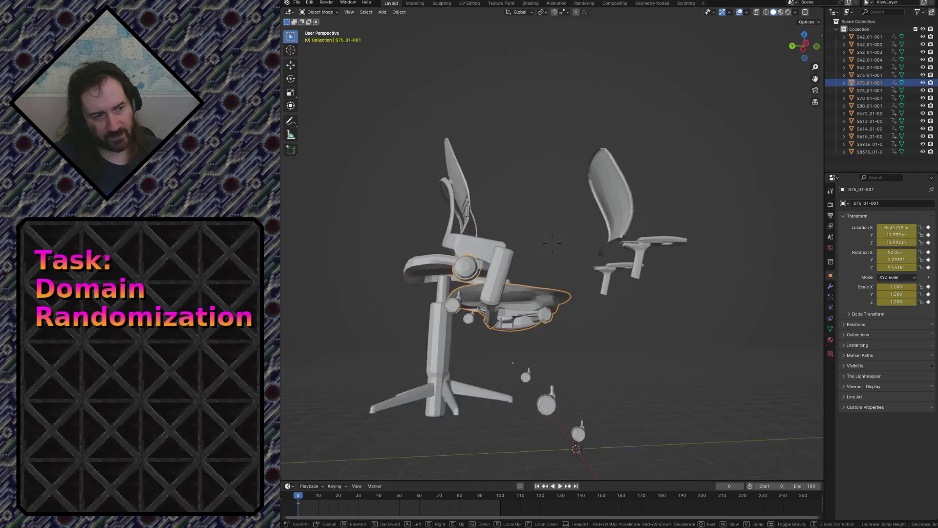
pyautogui.press('w')
pyautogui.press('Escape')
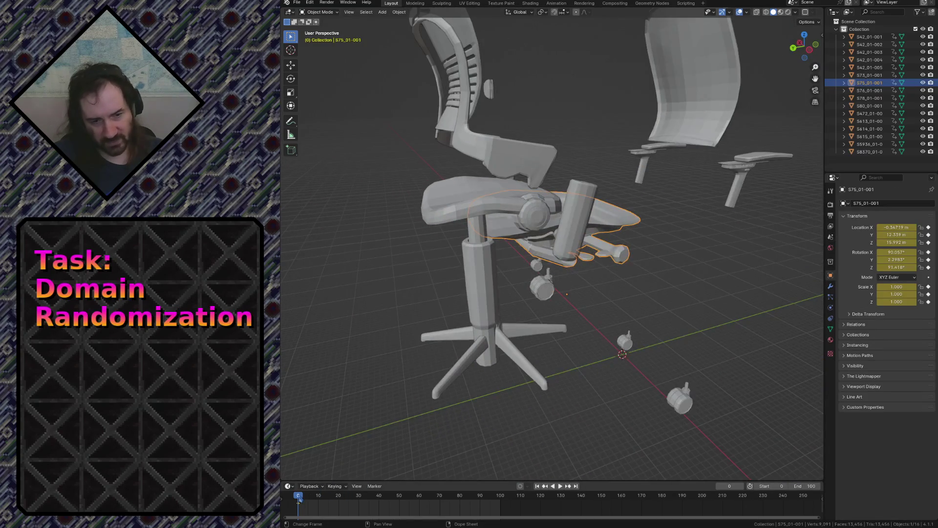
pyautogui.press('space')
pyautogui.press('space')
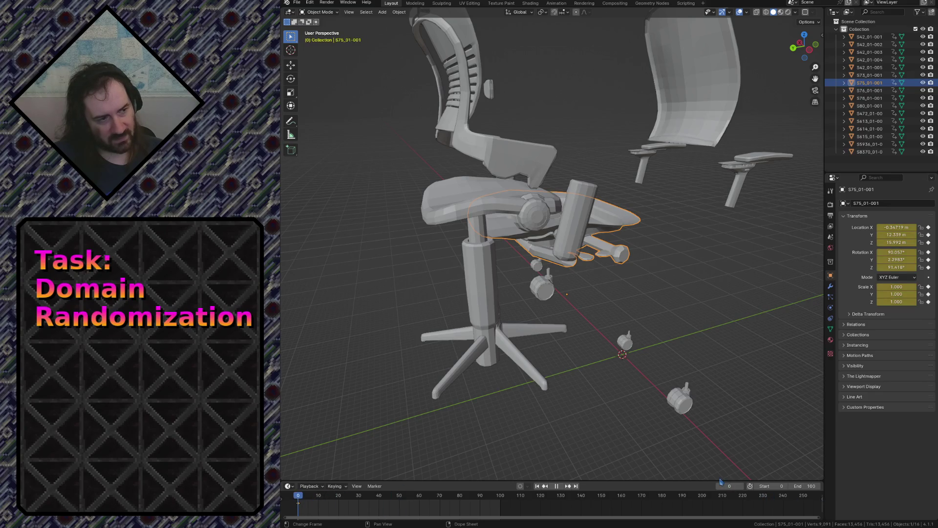
pyautogui.click(511, 306)
pyautogui.click(491, 303)
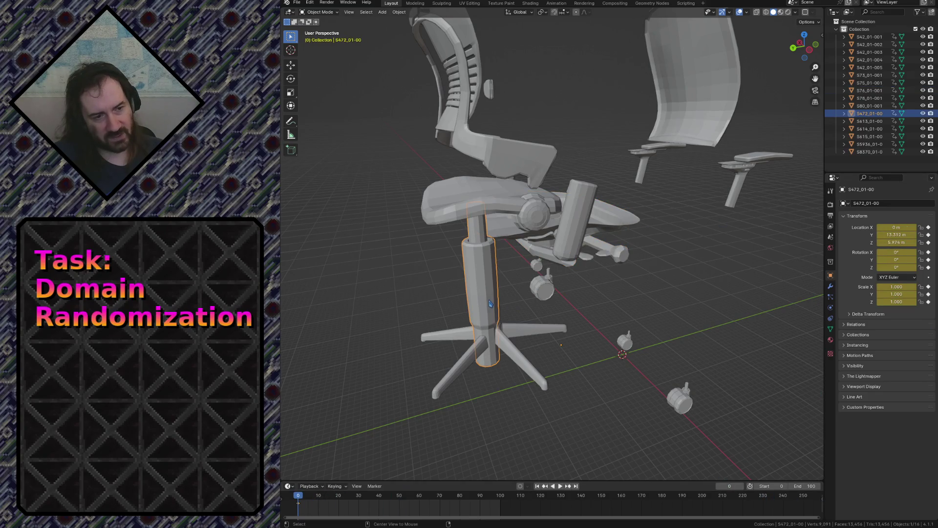
pyautogui.hotkey('alt', 'g')
pyautogui.click(517, 335)
pyautogui.hotkey('alt', 'g')
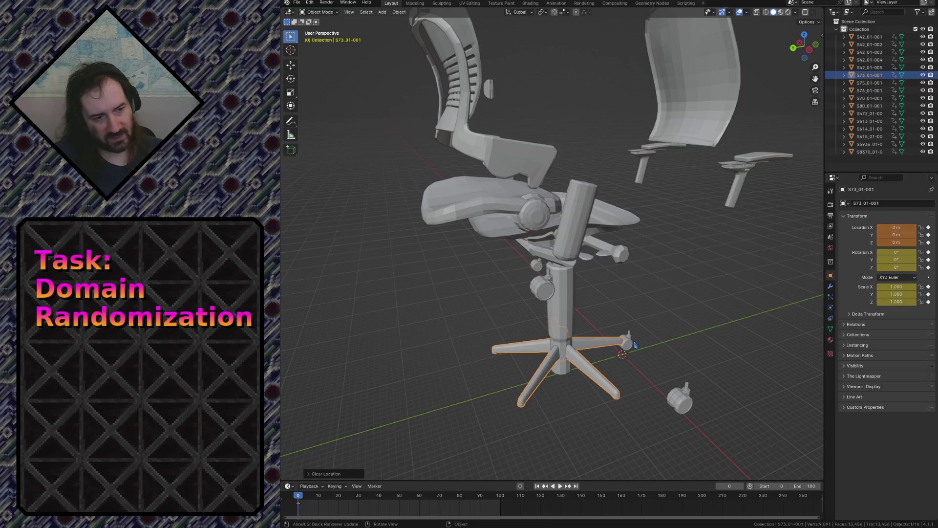
pyautogui.click(633, 344)
pyautogui.hotkey('alt', 'g')
pyautogui.click(680, 407)
pyautogui.hotkey('alt', 'g')
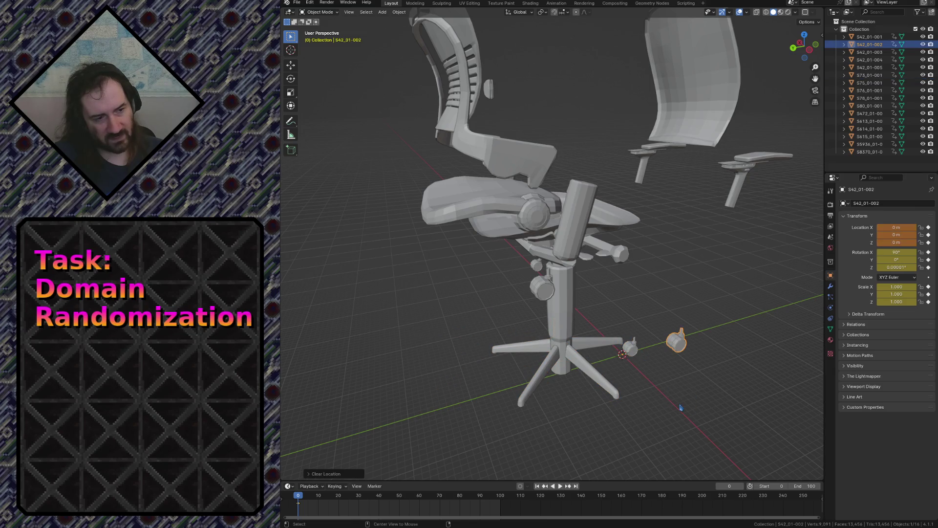
# Clear the armrests, seat back and S80_01-001 armrest pads to the world origin with Alt+G.
pyautogui.click(741, 177)
pyautogui.hotkey('alt', 'g')
pyautogui.click(704, 138)
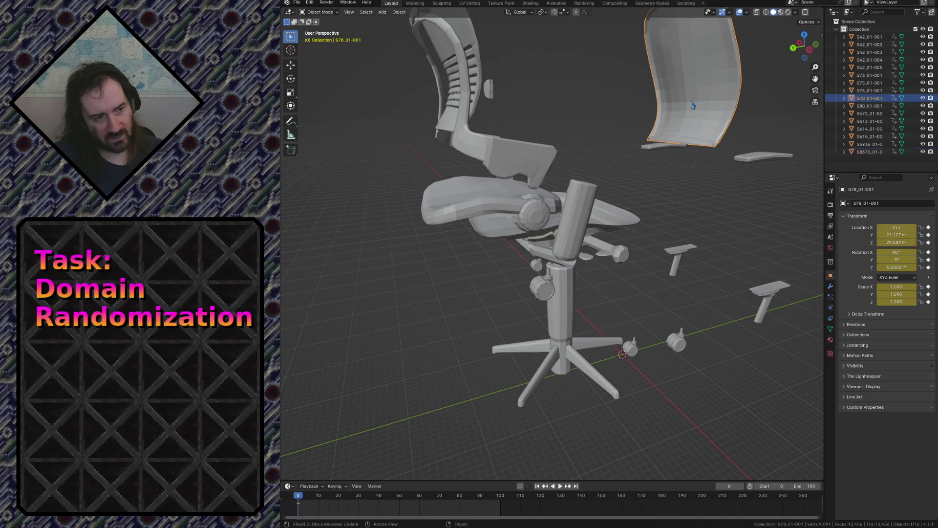
pyautogui.hotkey('alt', 'g')
pyautogui.click(756, 153)
pyautogui.hotkey('alt', 'g')
# Reset S613_01-00, the backrest frame and seat S75_01-001 to the origin and view the assembled chair.
pyautogui.hotkey('shift', '`')
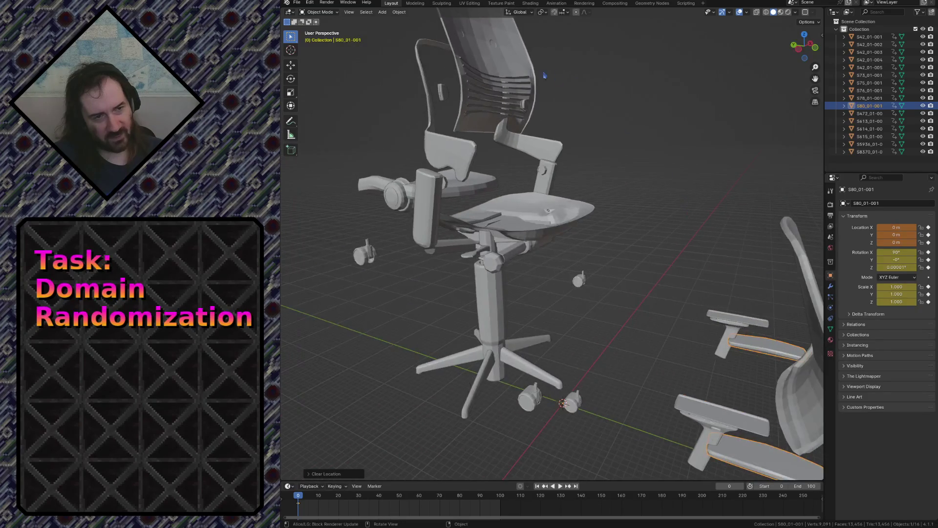
pyautogui.click(441, 106)
pyautogui.hotkey('alt', 'g')
pyautogui.click(441, 106)
pyautogui.hotkey('alt', 'g')
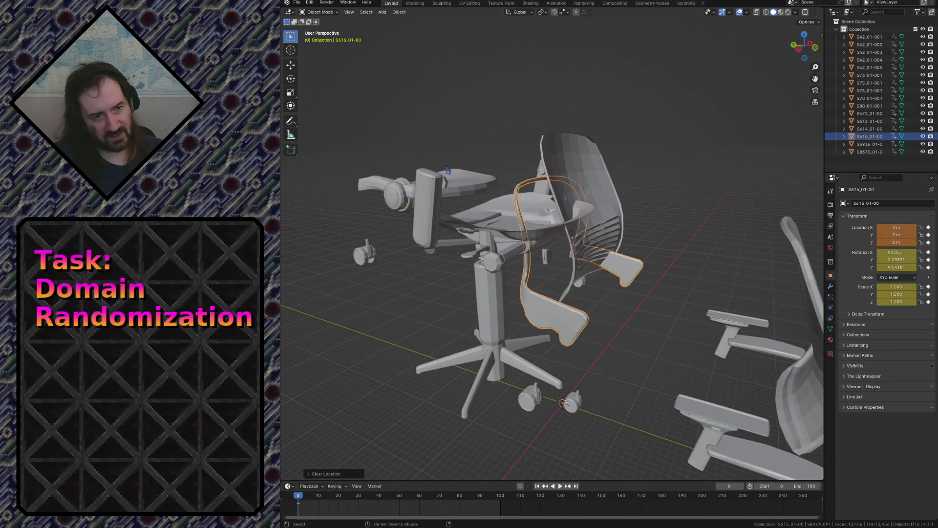
pyautogui.click(493, 231)
pyautogui.hotkey('alt', 'g')
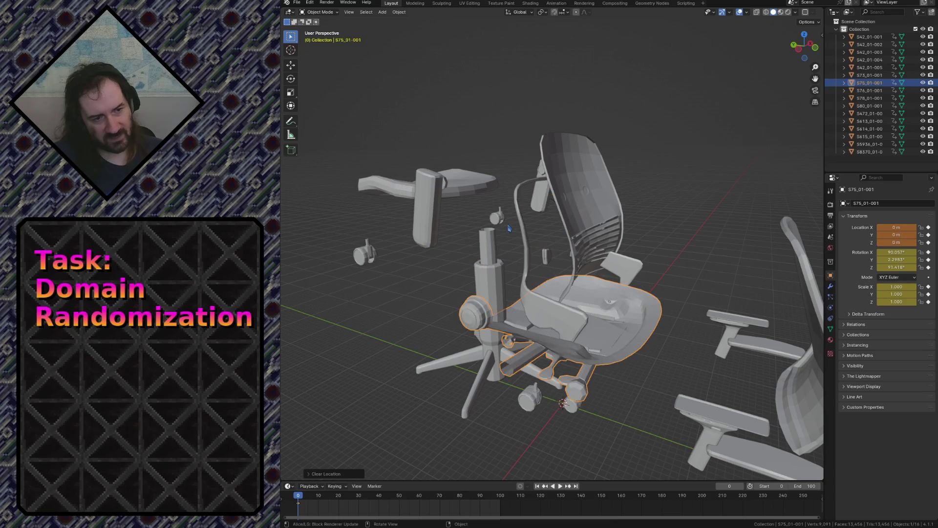
pyautogui.hotkey('shift', '`')
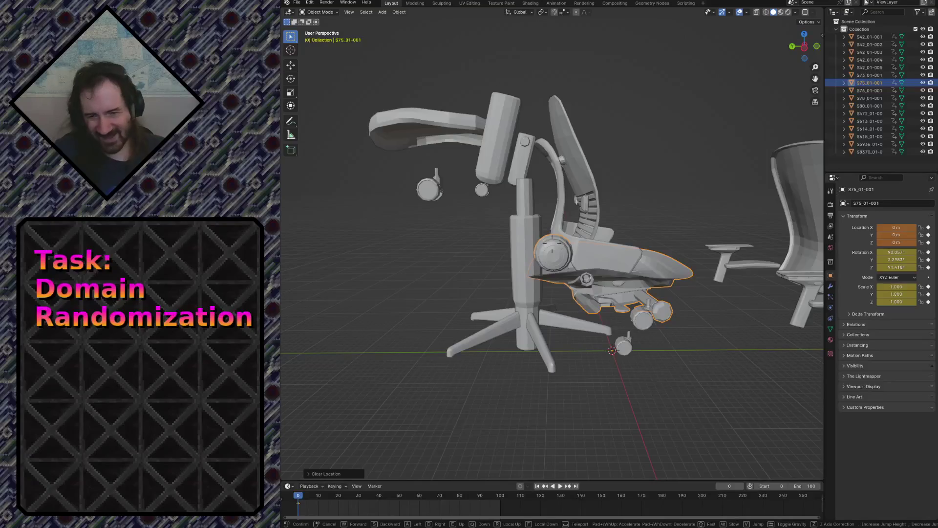
pyautogui.press('w')
pyautogui.press('Return')
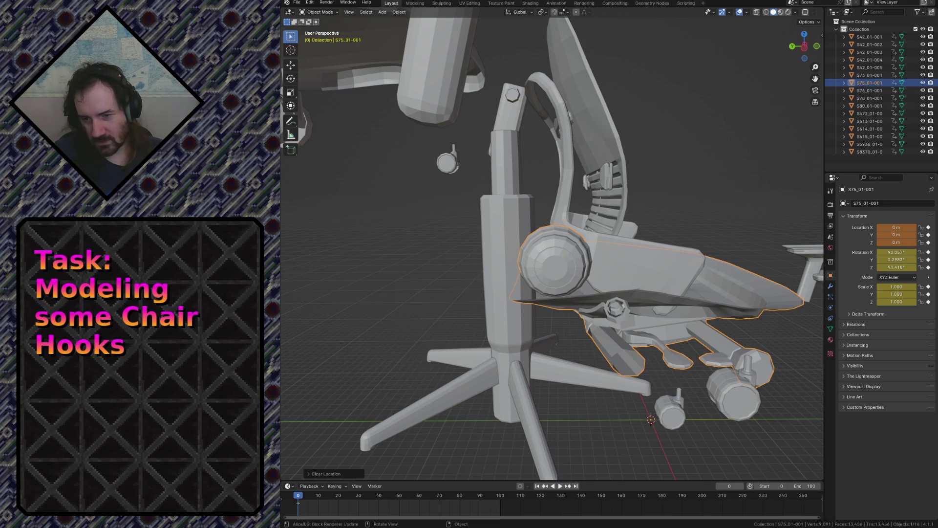
pyautogui.click(398, 314)
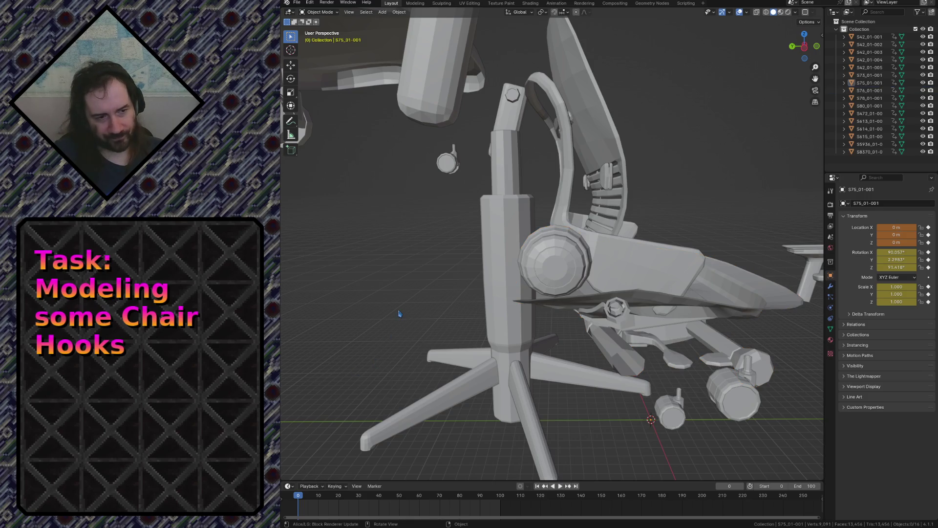
pyautogui.hotkey('shift', '`')
pyautogui.press('w')
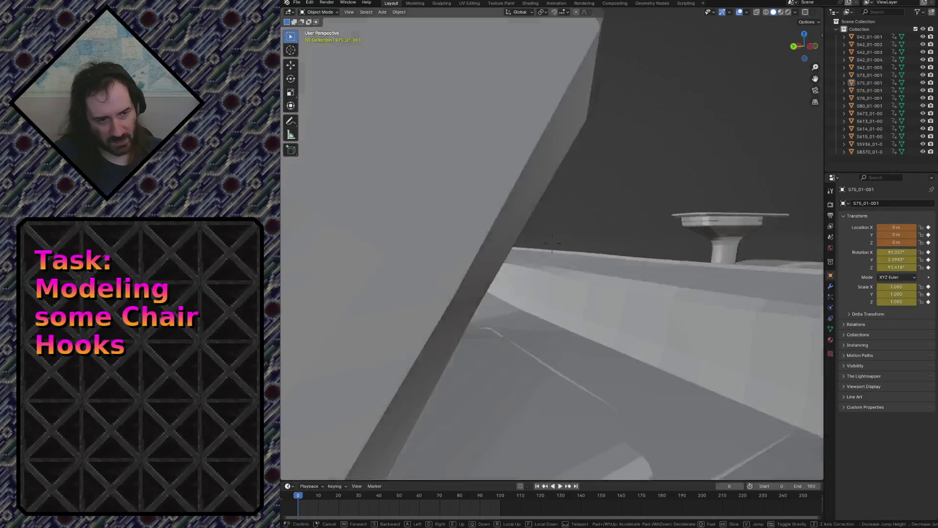
pyautogui.press('s')
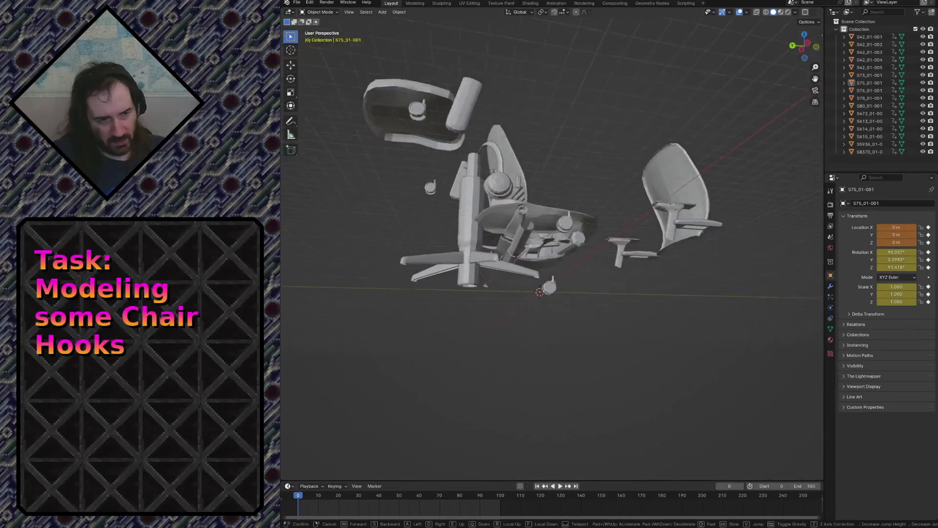
pyautogui.press('w')
pyautogui.press('s')
pyautogui.press('w')
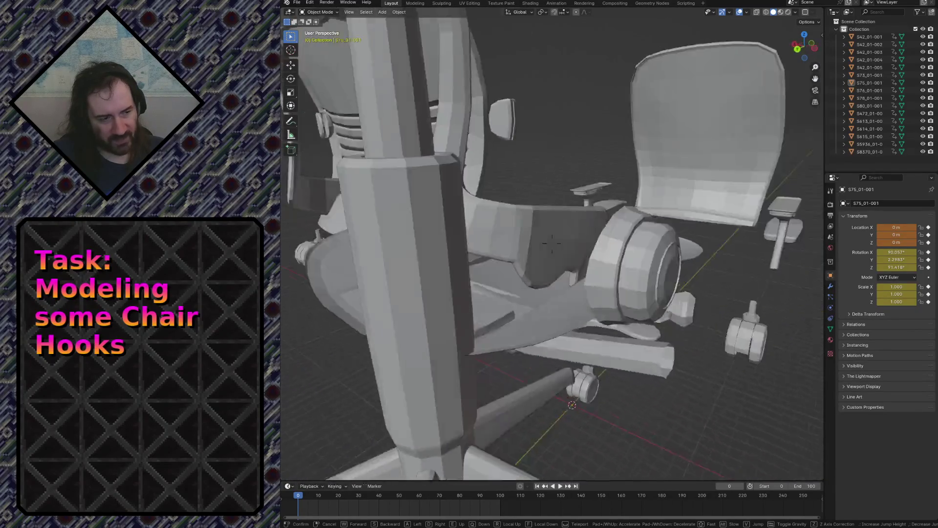
pyautogui.press('s')
pyautogui.press('w')
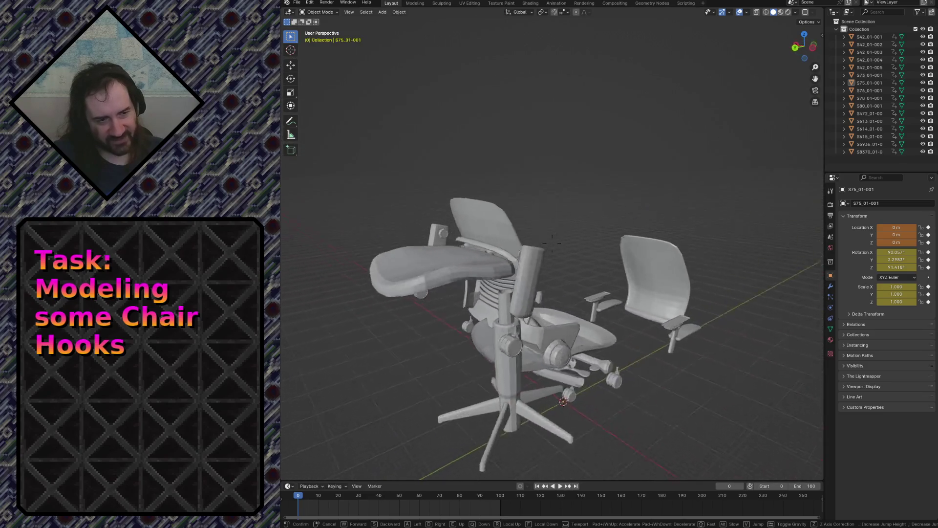
pyautogui.press('s')
pyautogui.press('w')
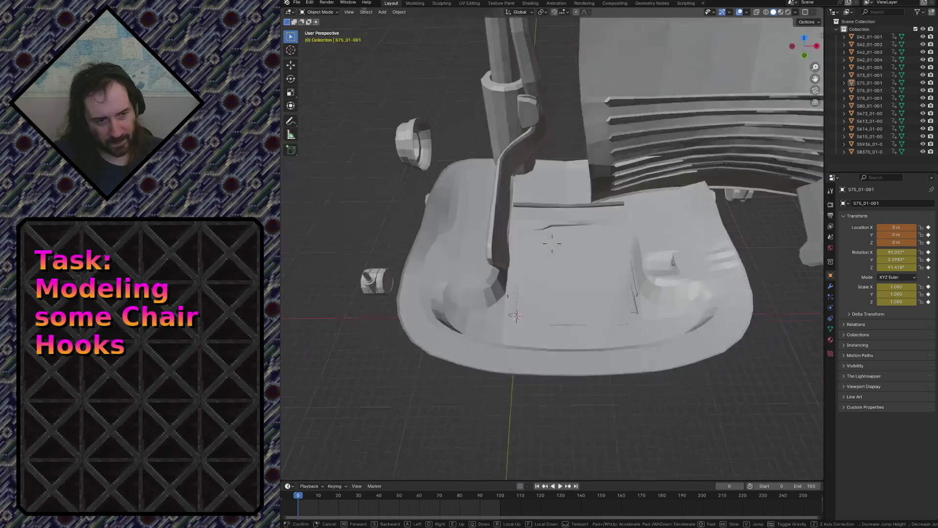
pyautogui.click(544, 332)
pyautogui.click(544, 332)
pyautogui.press('Tab')
pyautogui.hotkey('alt', 'a')
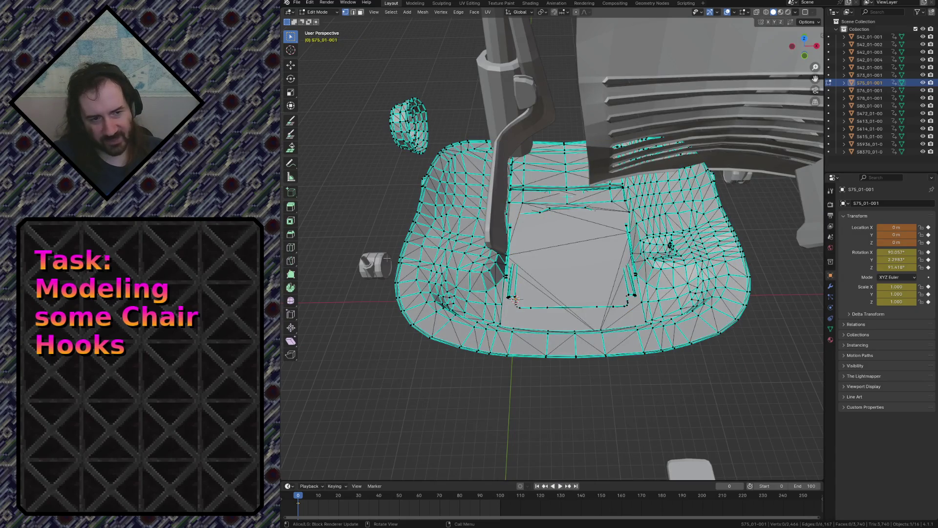
# Measure across the lower chair shell with the Measure tool, reading 27.8429 m.
pyautogui.click(290, 176)
pyautogui.moveTo(397, 262); pyautogui.dragTo(745, 256)
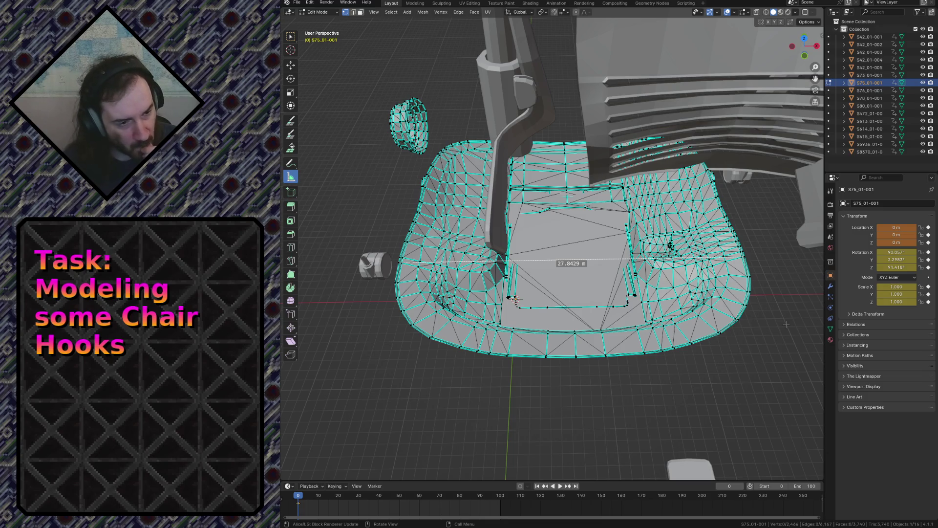
pyautogui.hotkey('shift', '`')
pyautogui.press('s')
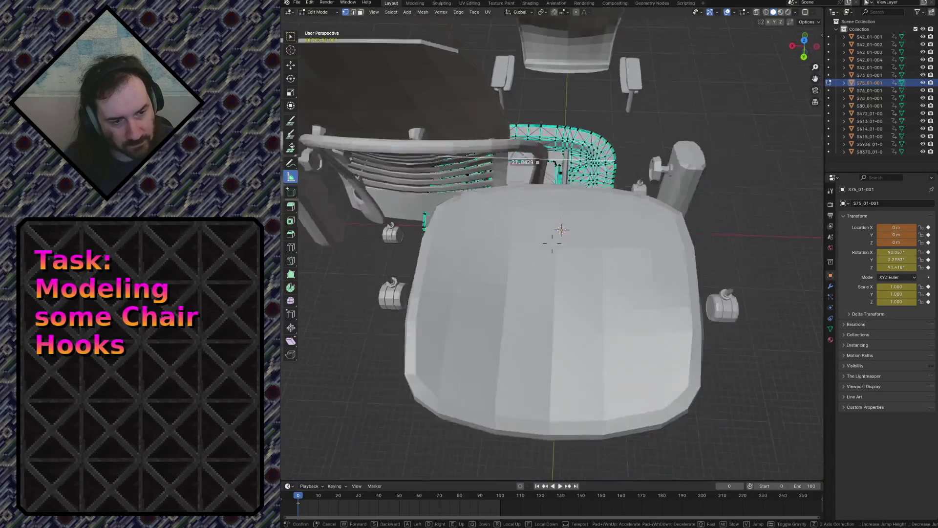
# Edit the seat cushion S76_01-001 mesh and fly the view in close above it.
pyautogui.click(670, 332)
pyautogui.hotkey('alt', 'q')
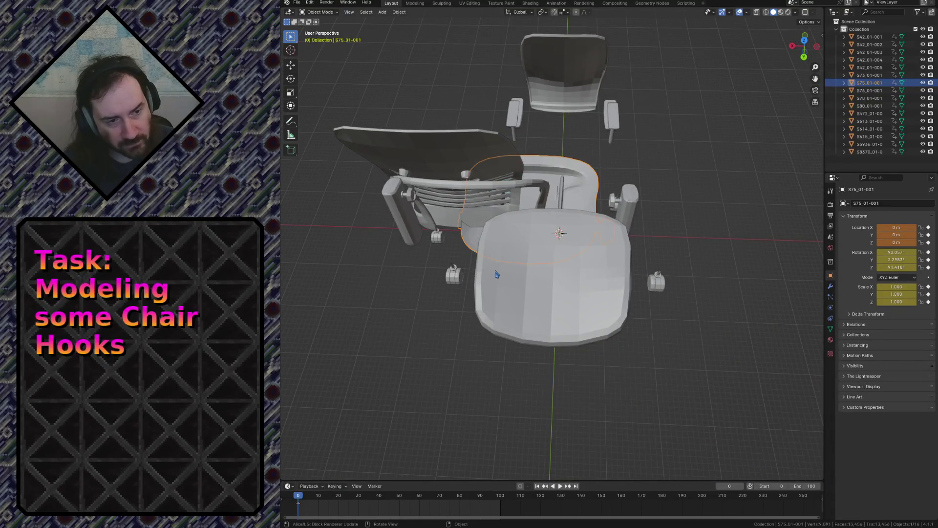
pyautogui.hotkey('alt', 'a')
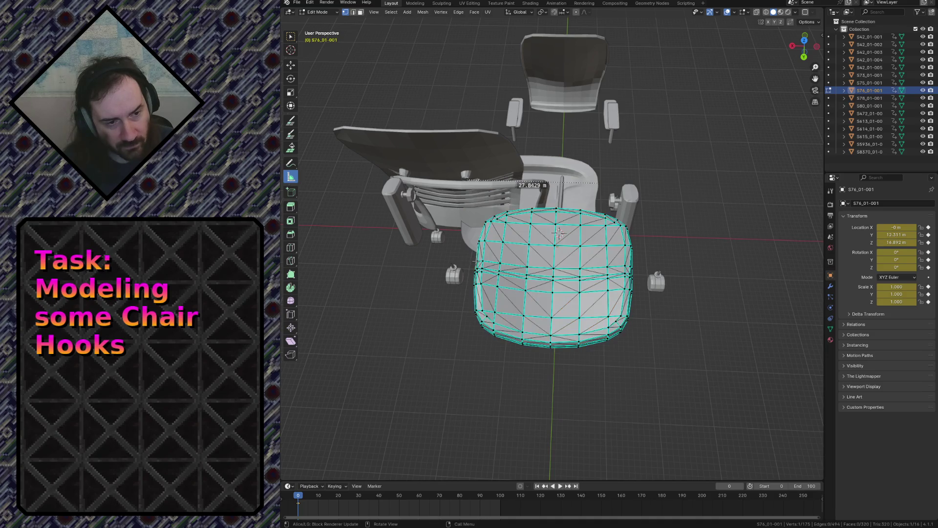
pyautogui.hotkey('shift', '`')
pyautogui.press('w')
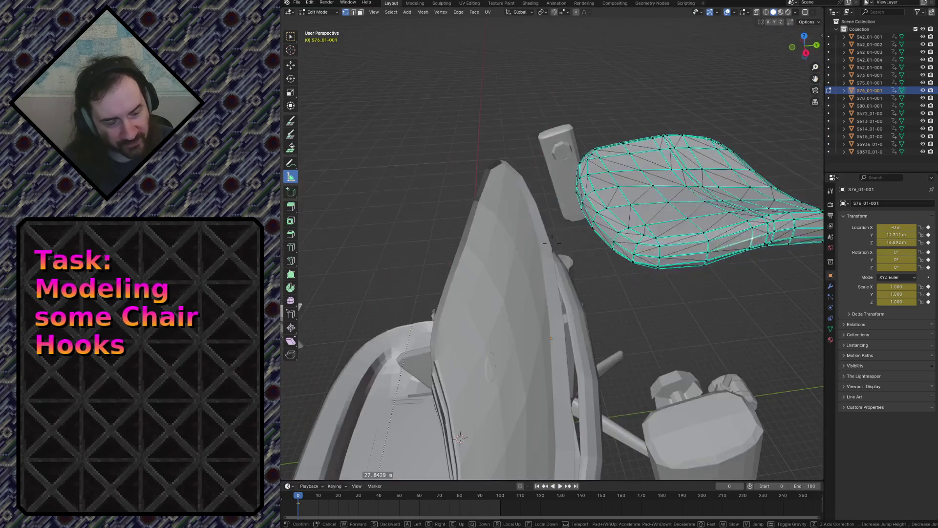
pyautogui.press('e')
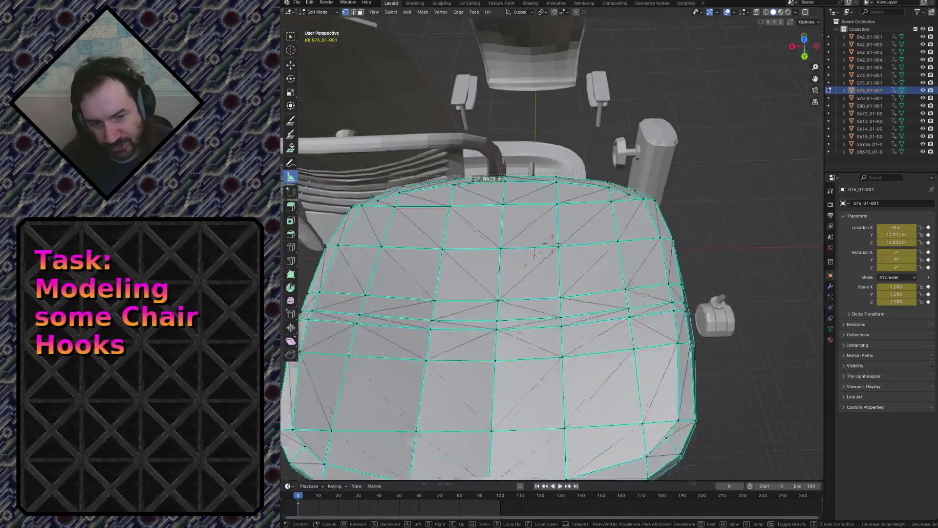
pyautogui.press('w')
pyautogui.click(541, 237)
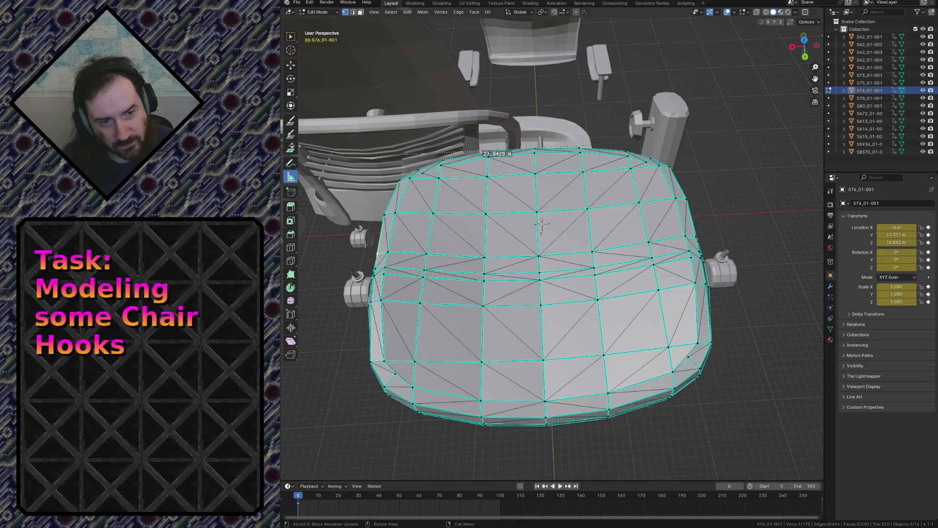
# Measure the cushion width at 18.8228 m, back away, and return to Object Mode.
pyautogui.moveTo(378, 253); pyautogui.dragTo(696, 236)
pyautogui.hotkey('shift', '`')
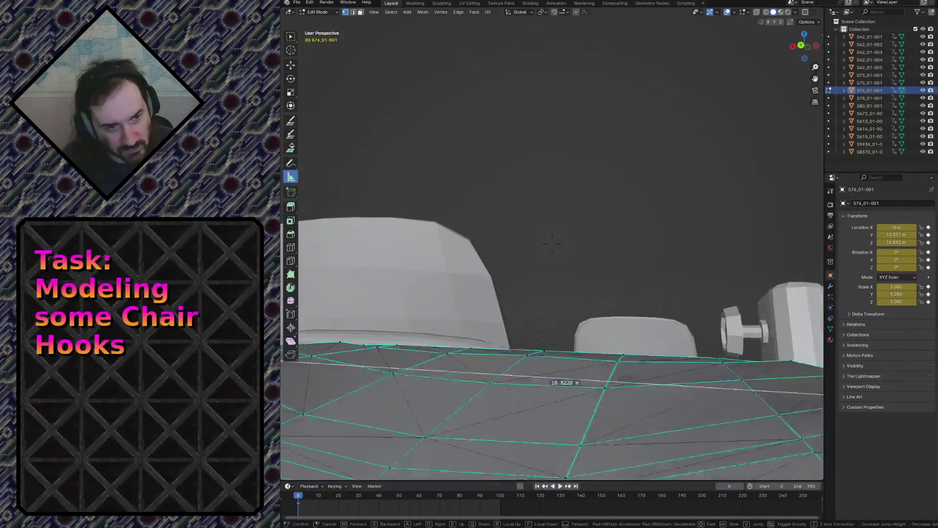
pyautogui.press('s')
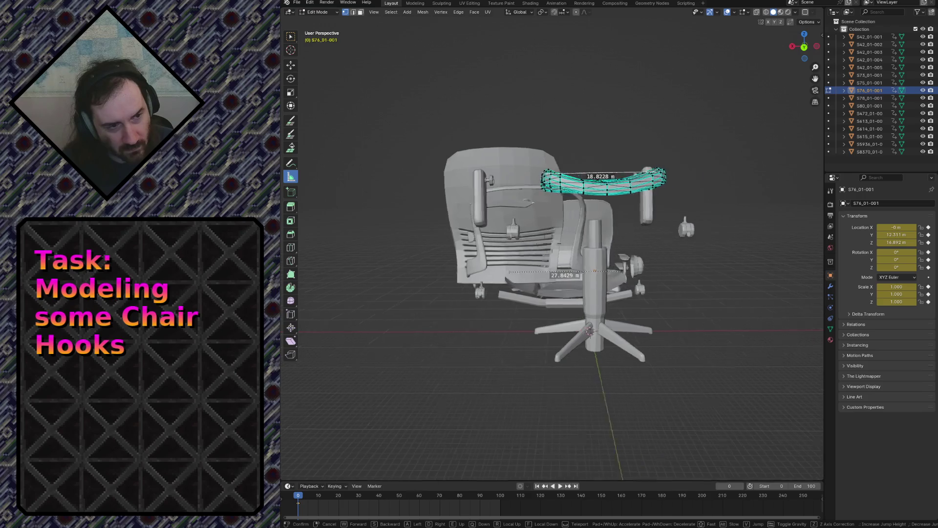
pyautogui.press('w')
pyautogui.press('w')
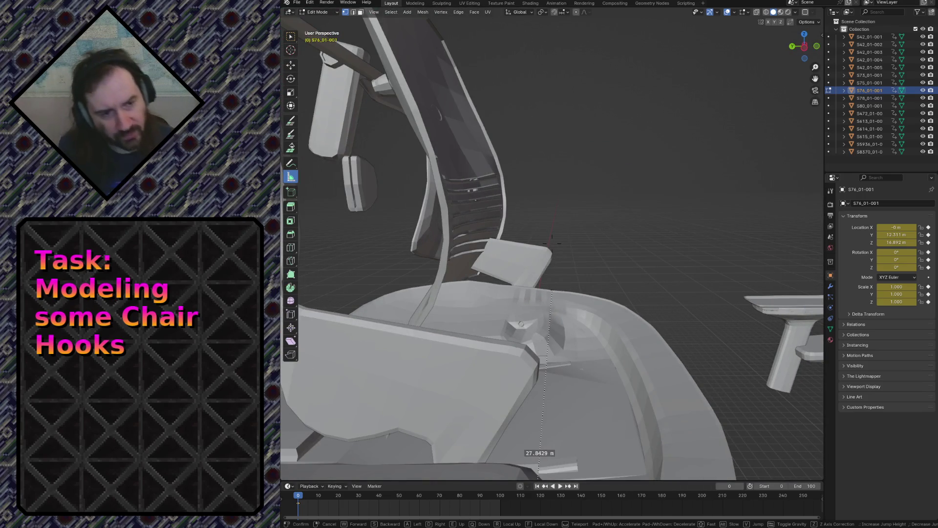
pyautogui.press('s')
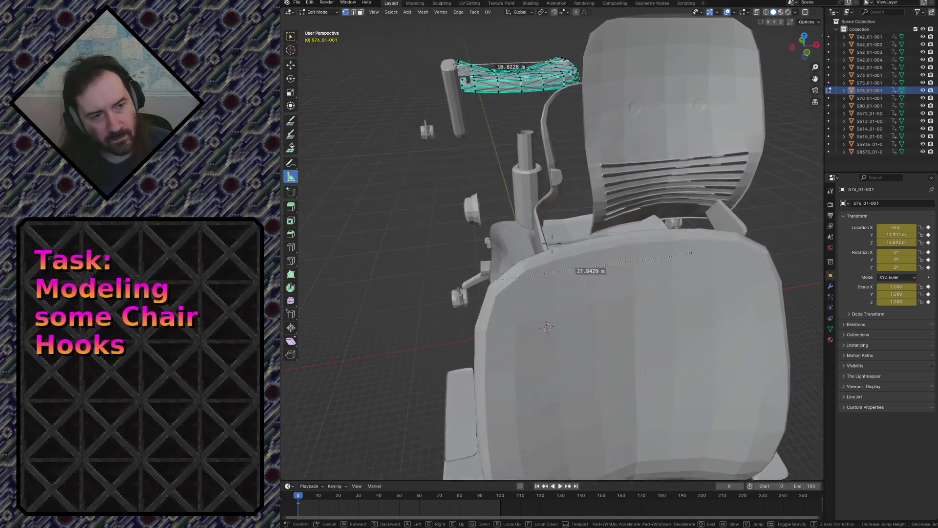
pyautogui.press('Escape')
pyautogui.press('Tab')
pyautogui.click(702, 274)
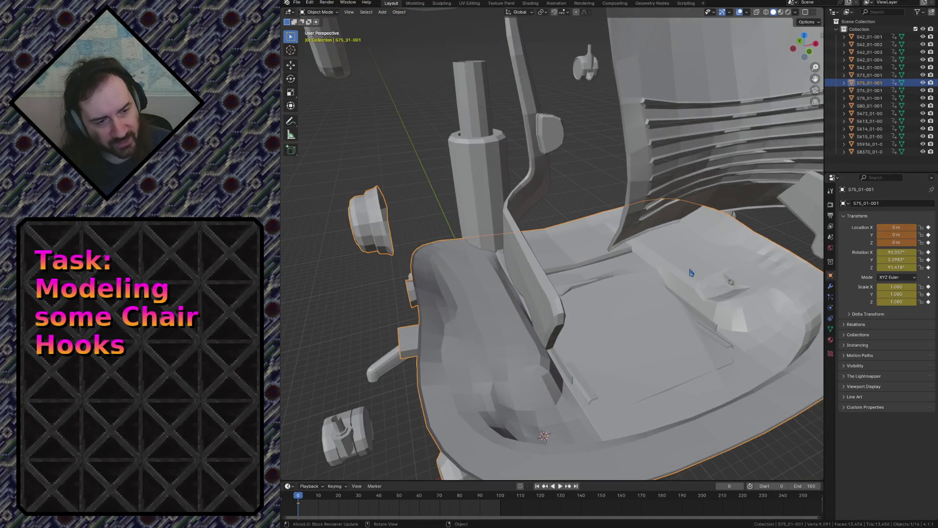
# Frame the scene, then select all objects and delete every chair part and ruler.
pyautogui.press('Home')
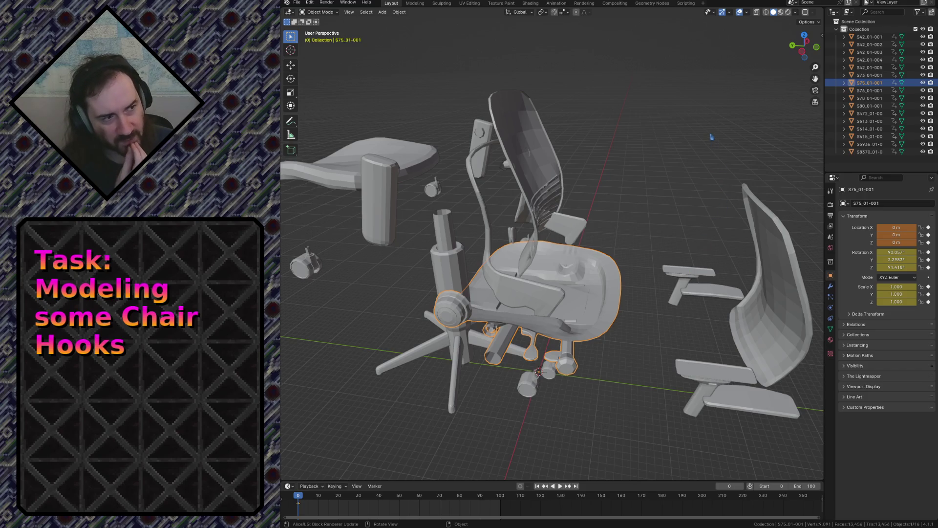
pyautogui.hotkey('alt', 'a')
pyautogui.press('a')
pyautogui.press('x')
pyautogui.click(711, 117)
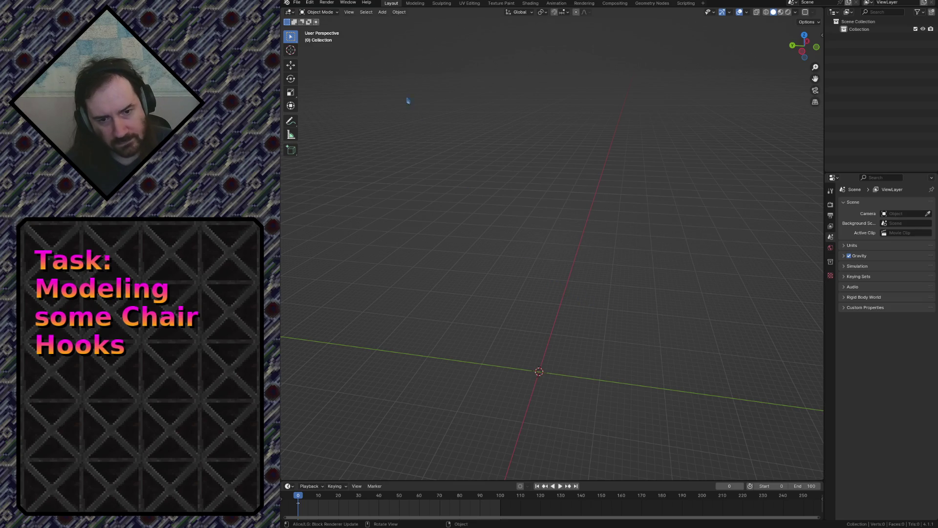
# Browse the File > Import list of available formats.
pyautogui.click(298, 3)
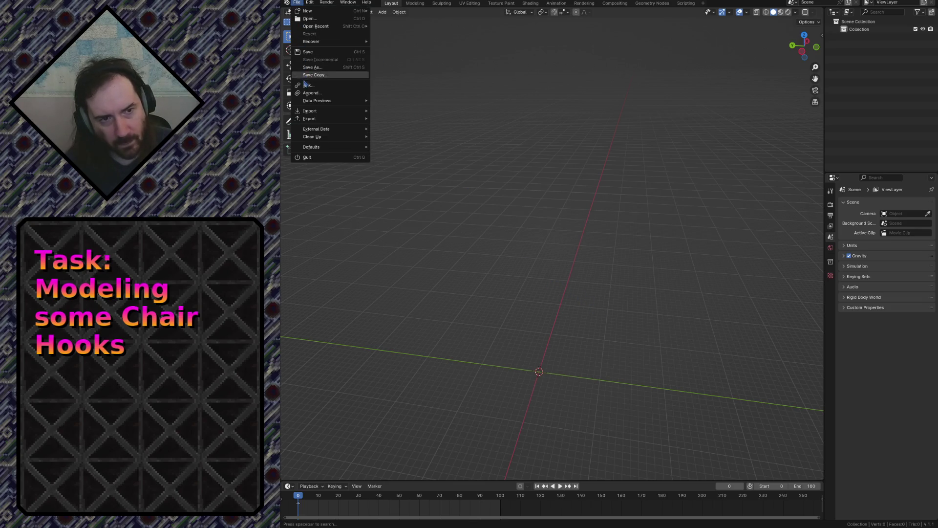
pyautogui.moveTo(324, 111)
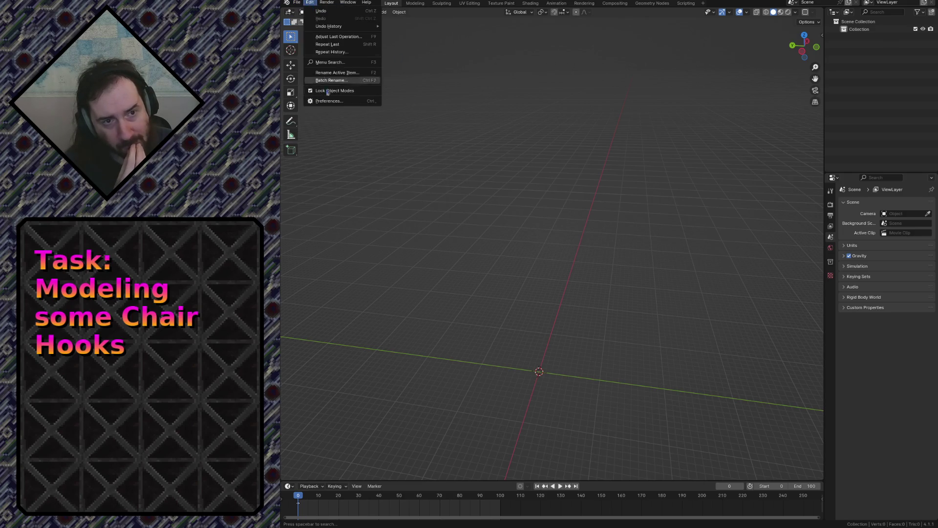
pyautogui.click(330, 106)
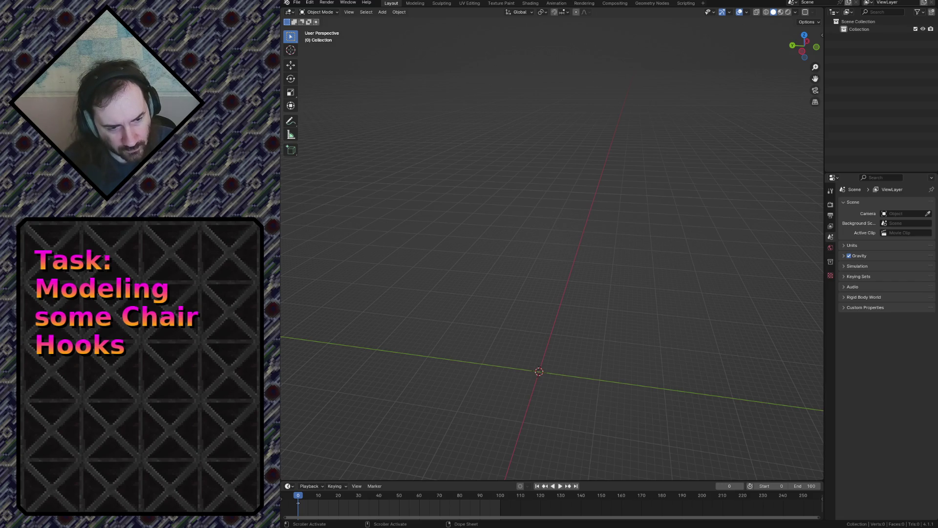
pyautogui.click(296, 2)
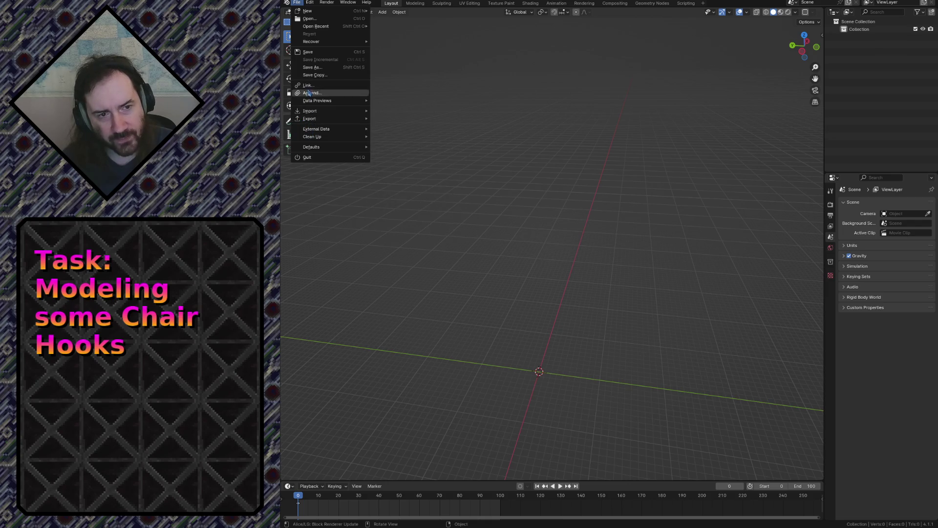
pyautogui.press('Escape')
pyautogui.click(297, 2)
pyautogui.press('Escape')
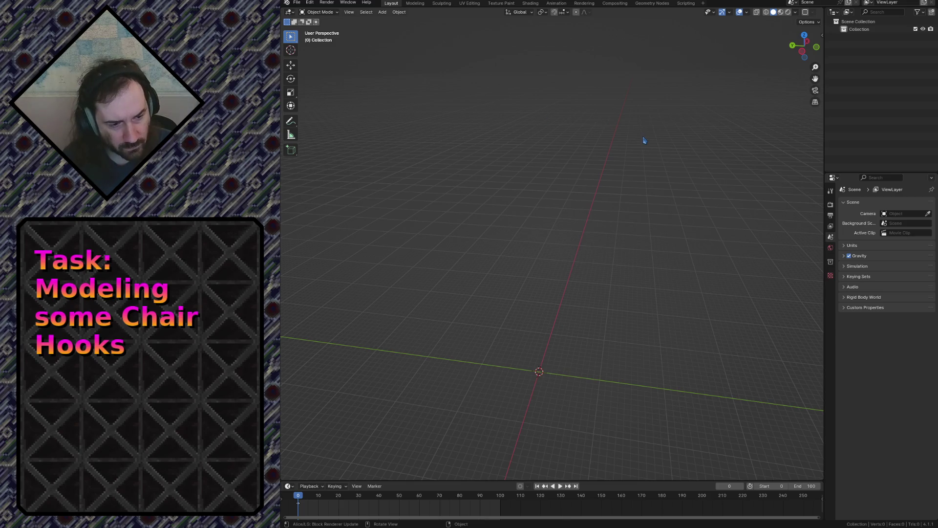
pyautogui.click(297, 3)
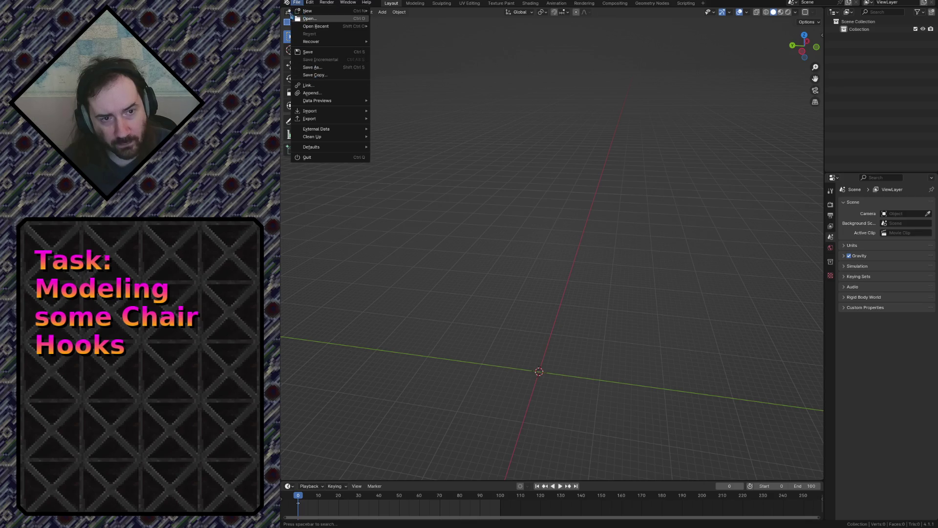
pyautogui.moveTo(307, 10)
pyautogui.press('Escape')
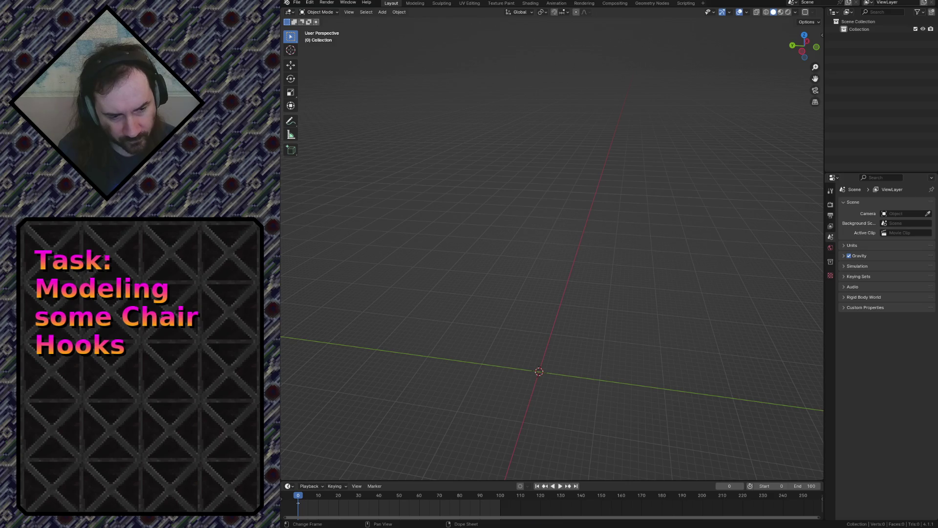
pyautogui.rightClick(743, 525)
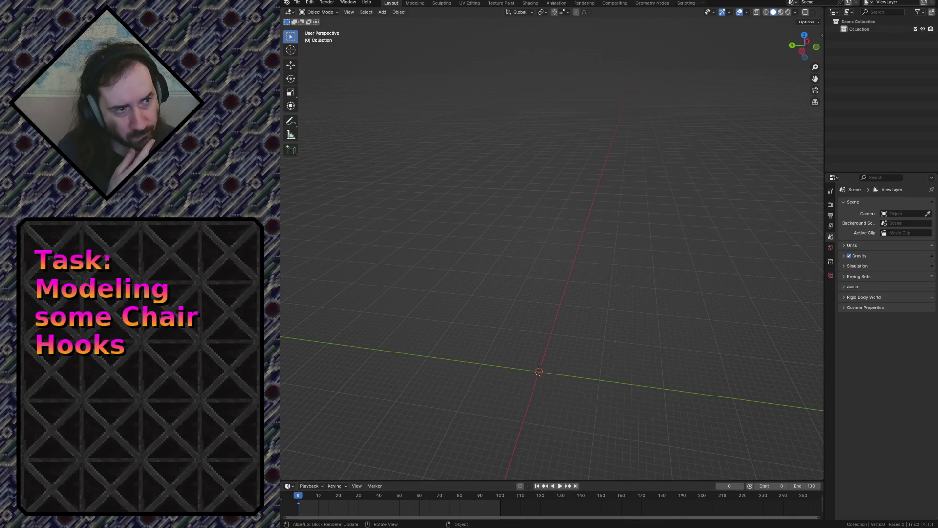
# Switch to the Scripting workspace, select the add-on install log entries, then go to TensorBoard.
pyautogui.click(686, 3)
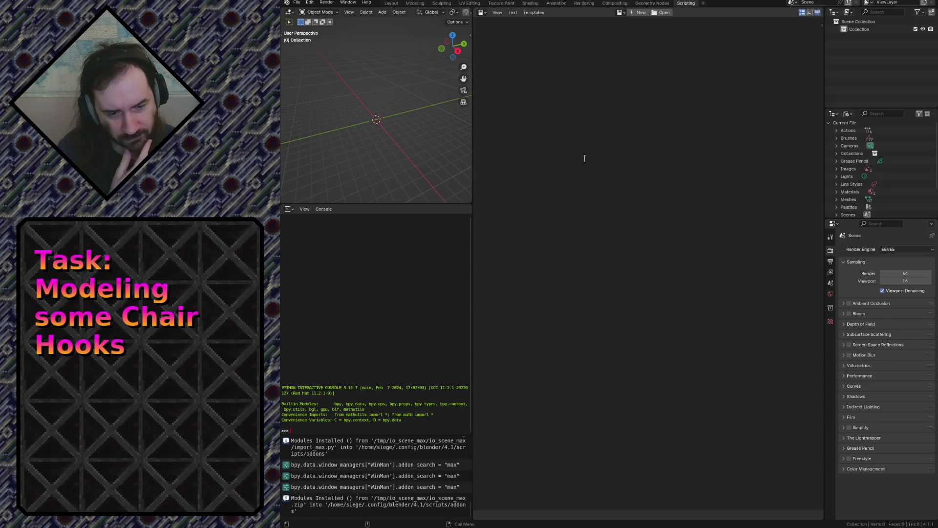
pyautogui.moveTo(315, 499)
pyautogui.mouseDown()
pyautogui.moveTo(337, 506)
pyautogui.moveTo(325, 505)
pyautogui.mouseUp()
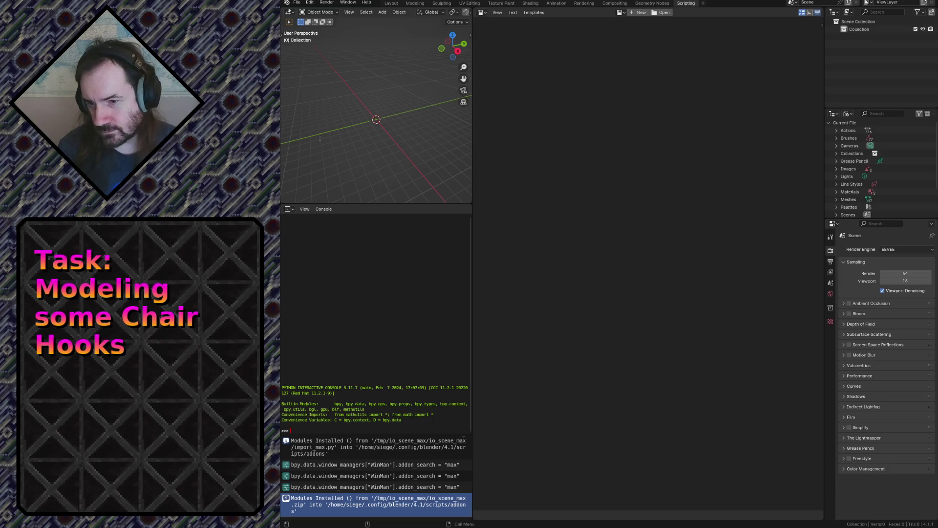
pyautogui.hotkey('alt', 'Tab')
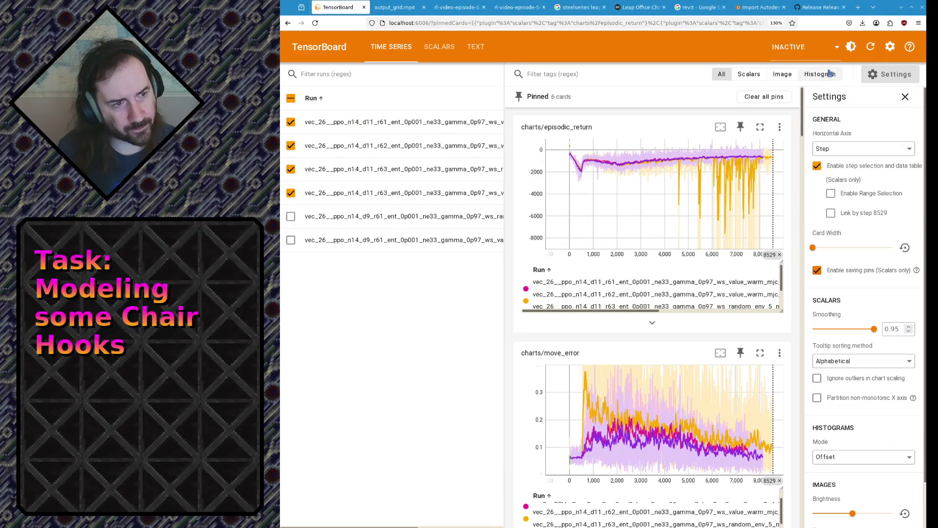
pyautogui.click(870, 47)
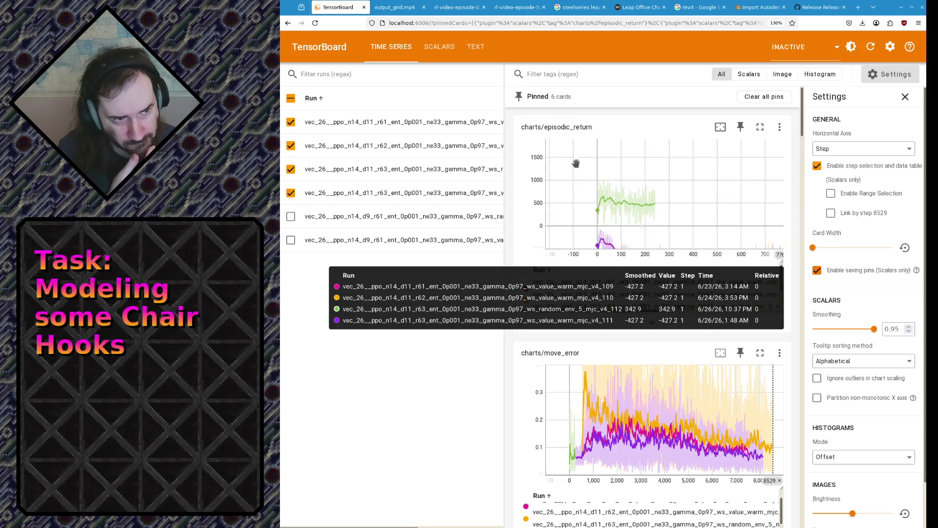
pyautogui.moveTo(566, 446); pyautogui.dragTo(588, 465)
pyautogui.doubleClick(671, 448)
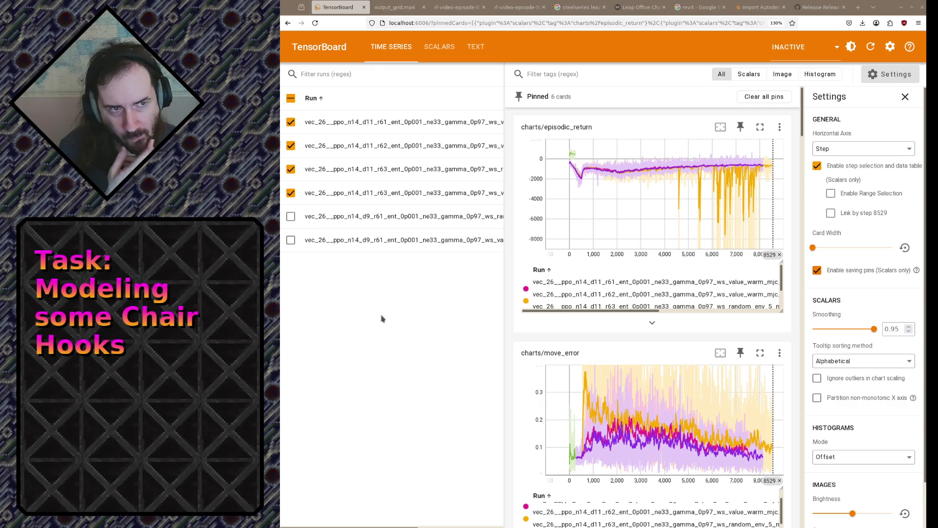
pyautogui.hotkey('alt', 'Tab')
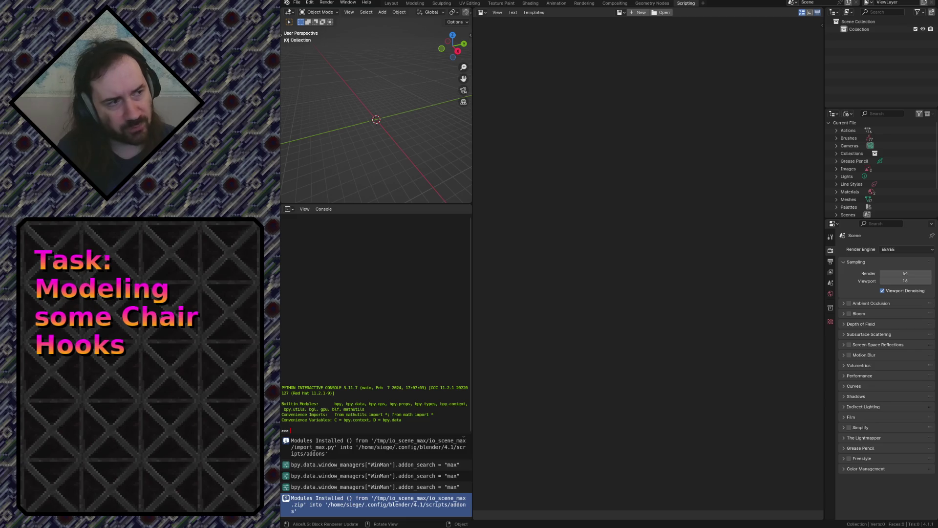
# Quit Blender without saving, relaunch it and dismiss the splash screen.
pyautogui.hotkey('ctrl', 'q')
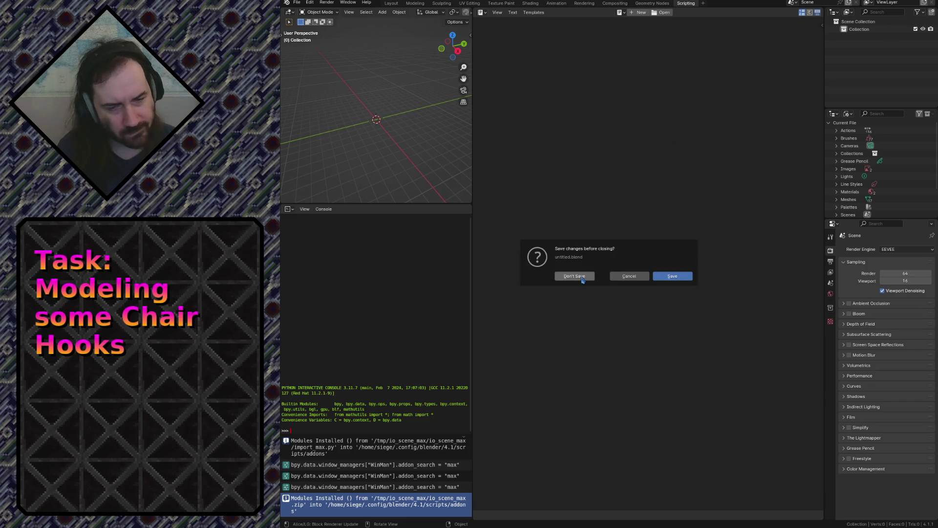
pyautogui.click(583, 280)
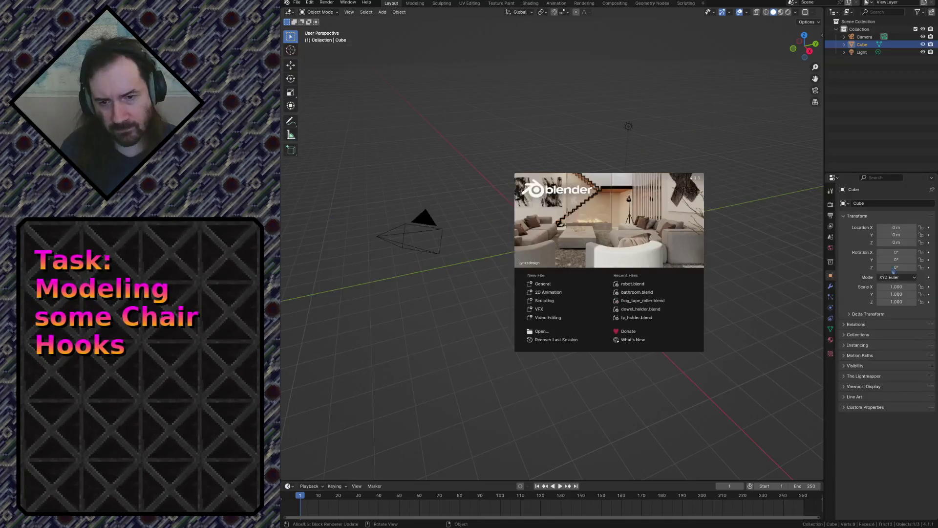
pyautogui.click(493, 148)
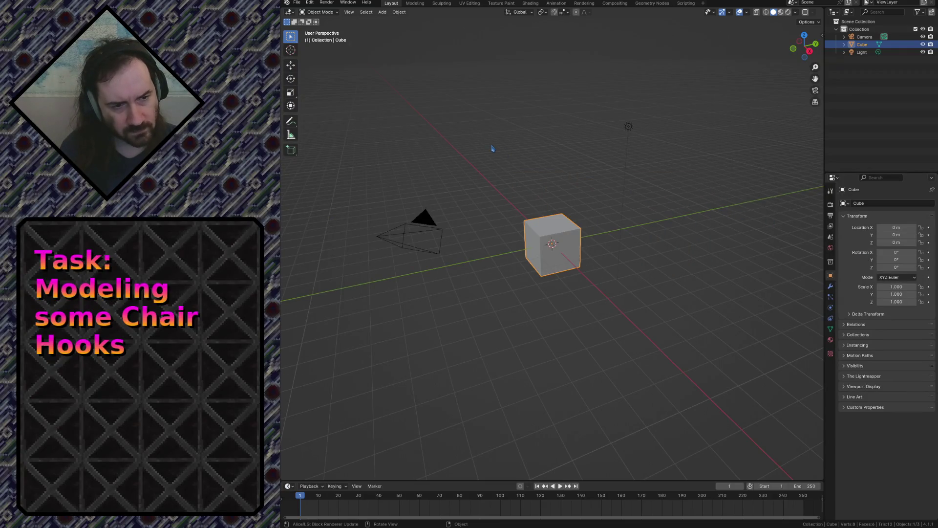
# Delete the default camera, cube and light, then view the File menu.
pyautogui.press('a')
pyautogui.press('Delete')
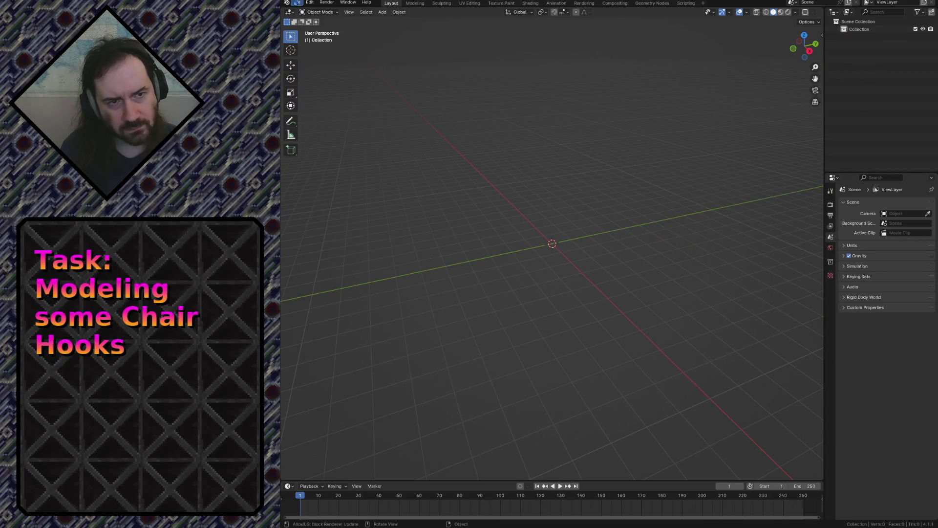
pyautogui.click(297, 2)
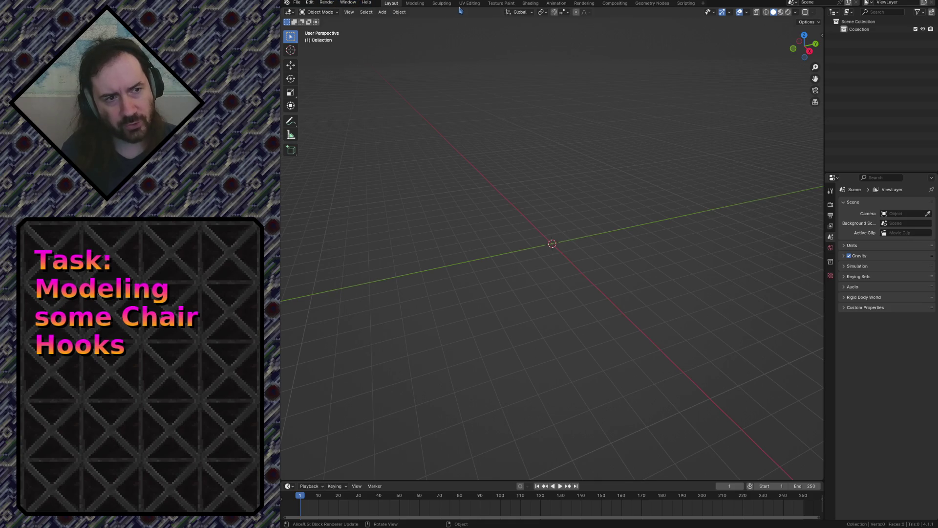
pyautogui.click(296, 3)
pyautogui.moveTo(323, 120)
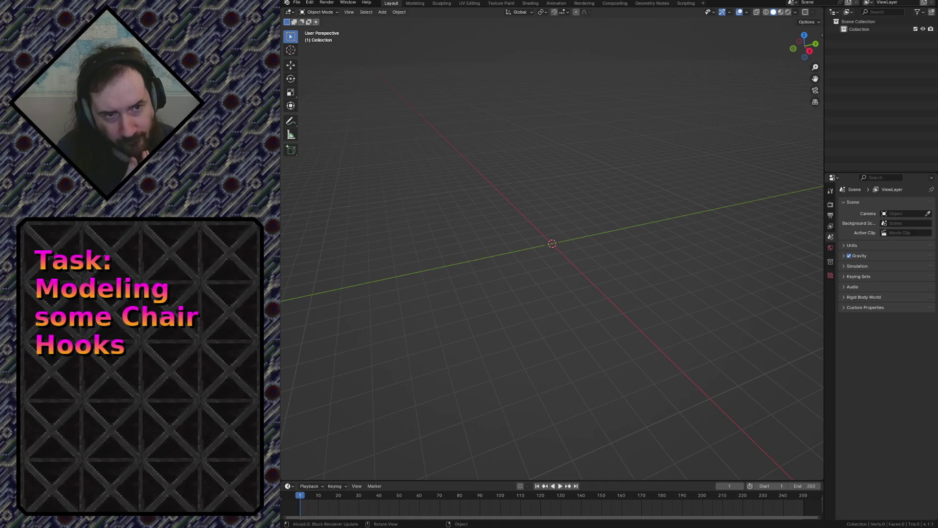
pyautogui.click(310, 3)
pyautogui.click(328, 101)
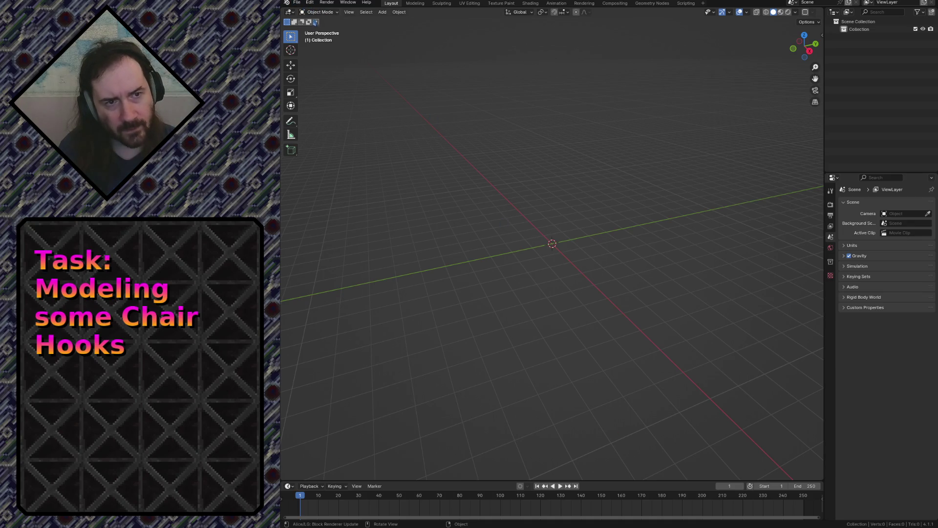
pyautogui.click(310, 6)
pyautogui.click(331, 103)
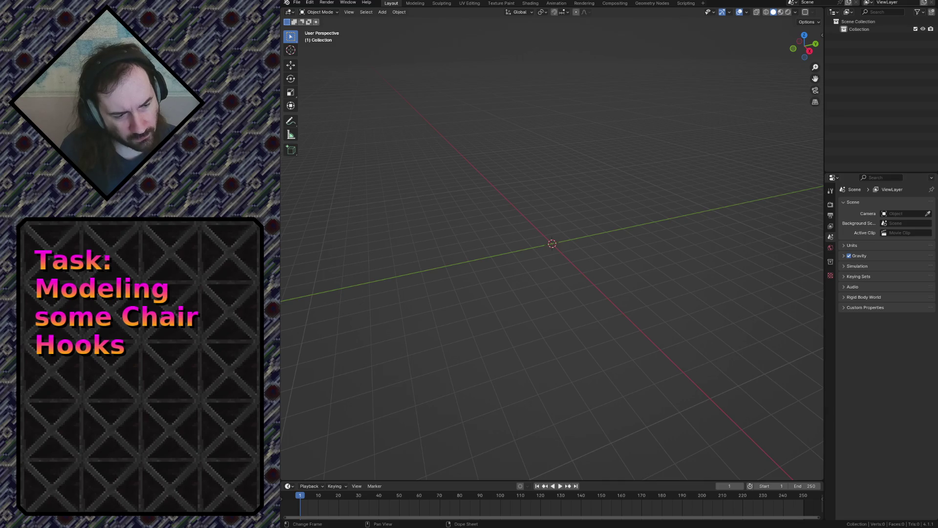
# Quit Blender from the File menu without saving, relaunch and dismiss the splash screen.
pyautogui.click(296, 2)
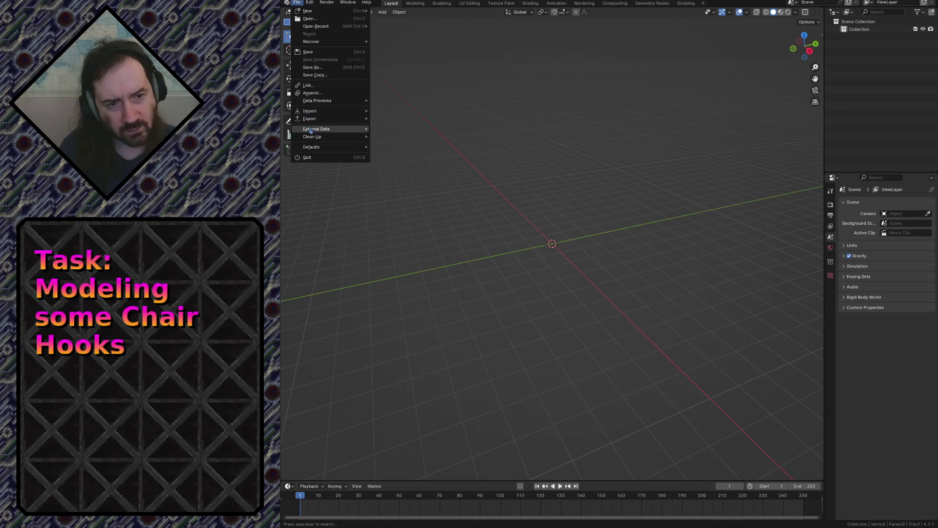
pyautogui.click(313, 157)
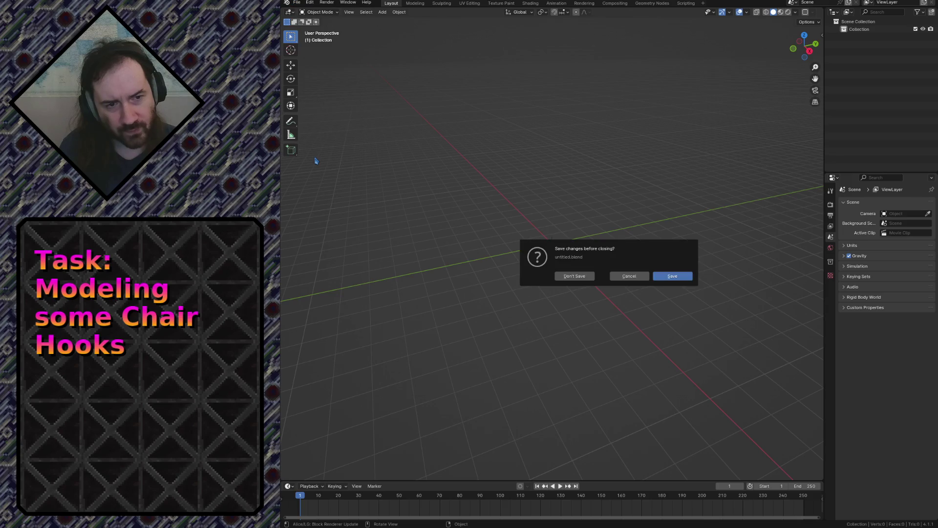
pyautogui.click(579, 277)
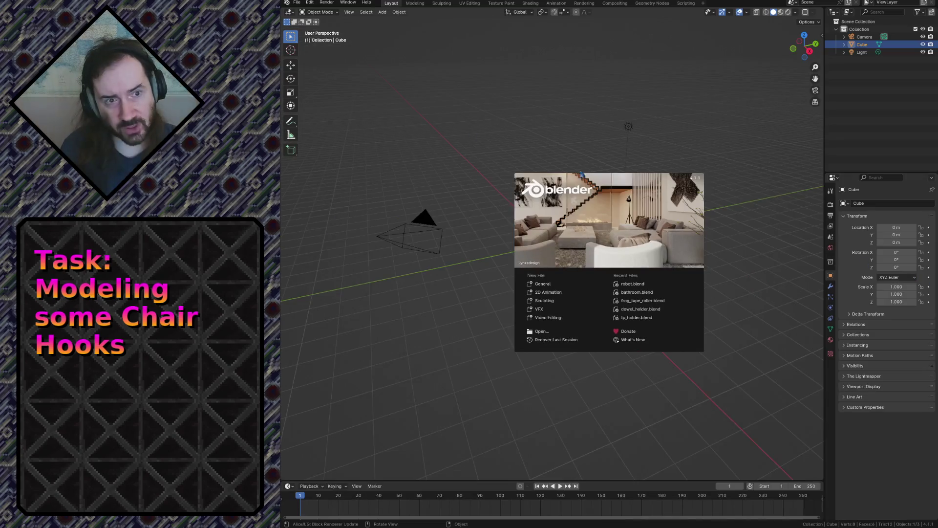
pyautogui.click(460, 136)
# Glance at the Edit menu without choosing anything, then switch to the Steelcase downloads browser.
pyautogui.click(306, 4)
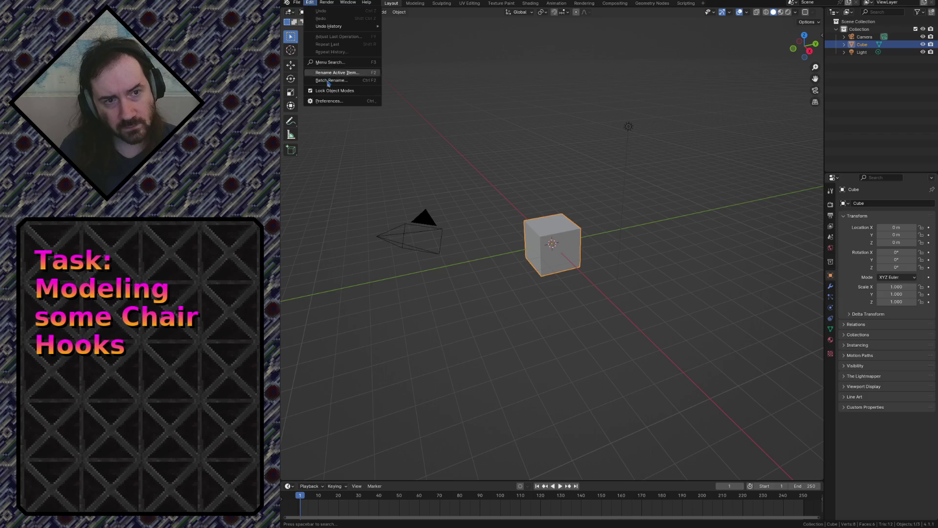
pyautogui.click(322, 104)
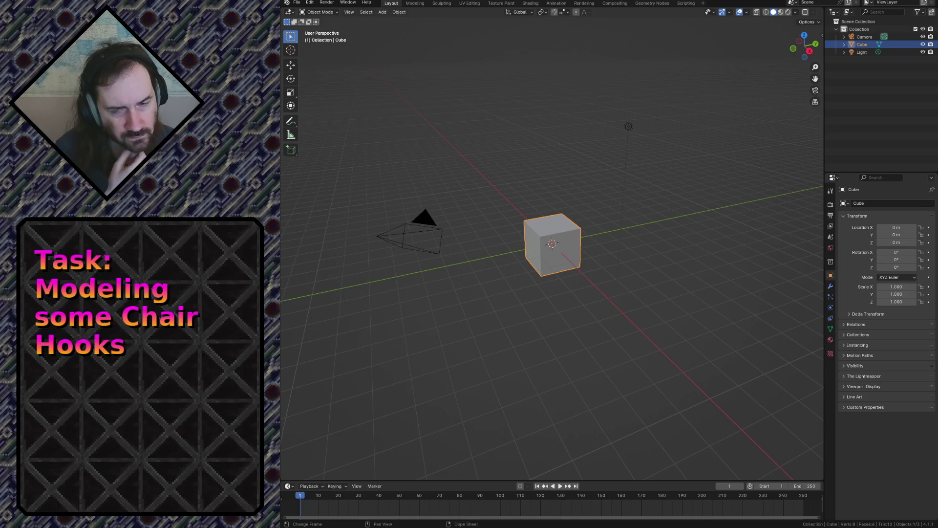
pyautogui.hotkey('alt', 'Tab')
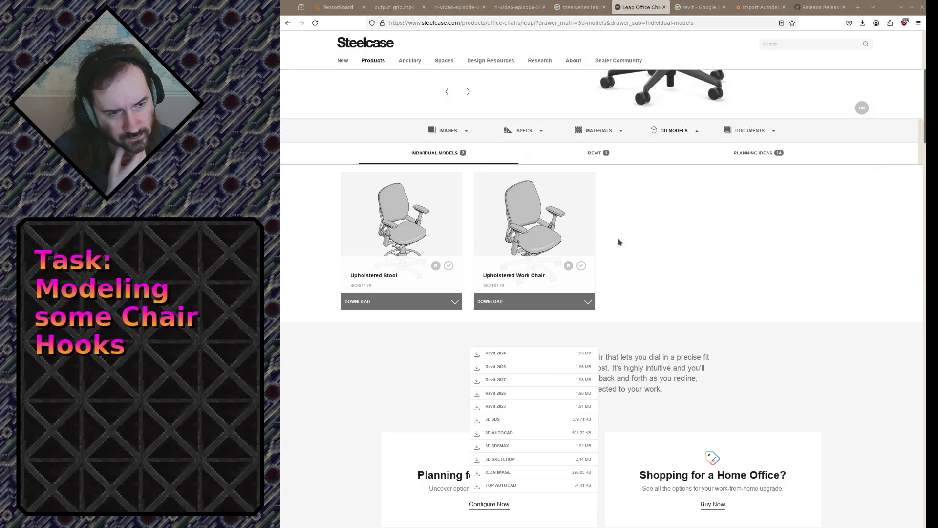
# Download the work chair's Revit 2023 model and enter the search 'revit blender import'.
pyautogui.scroll(-1, 521, 366)
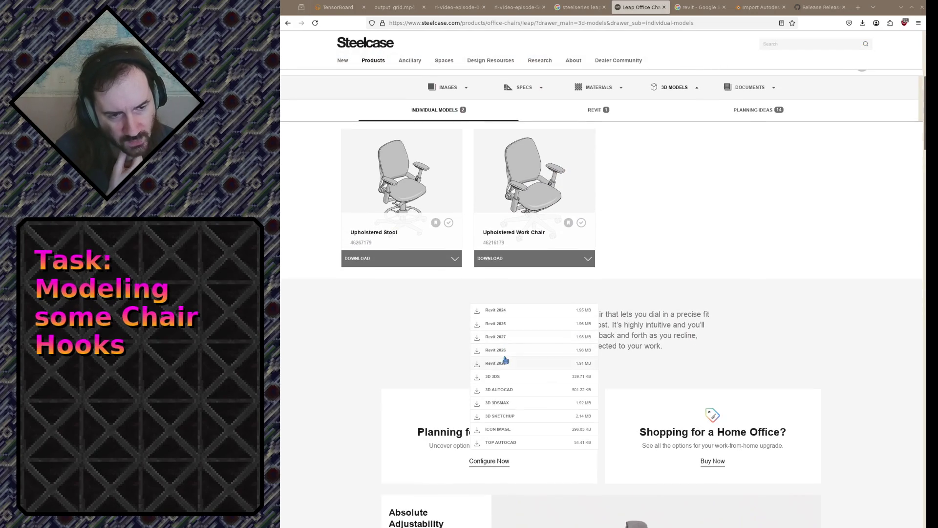
pyautogui.click(529, 365)
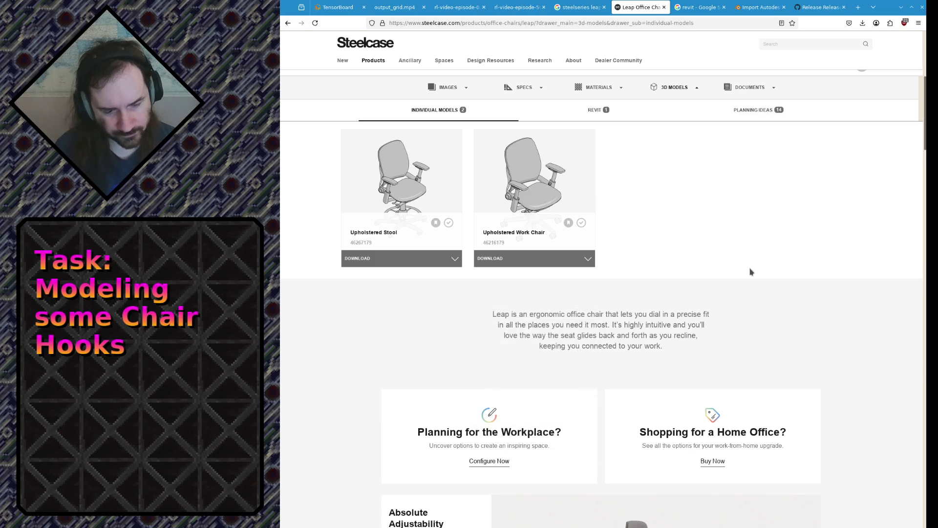
pyautogui.write('revit blender ')
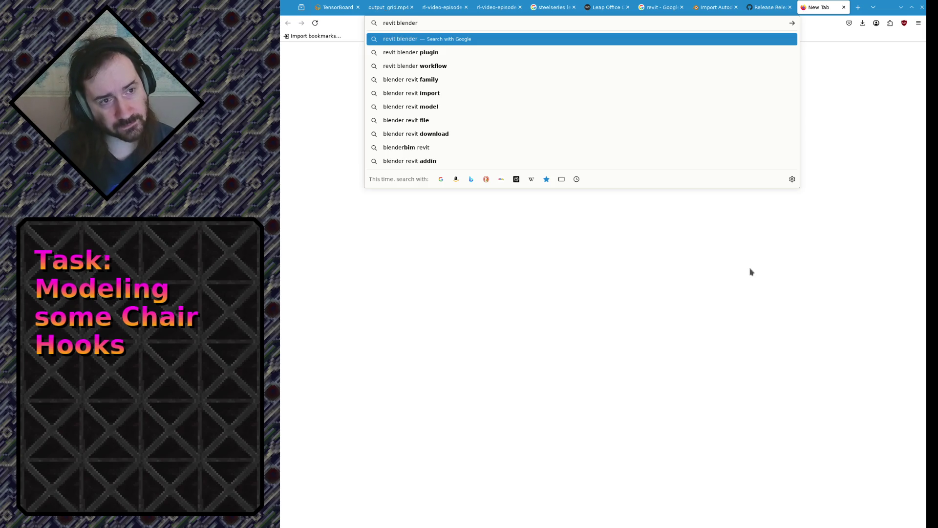
pyautogui.write('import')
# Search 'revit blender import' and read the expanded AI overview steps.
pyautogui.press('Return')
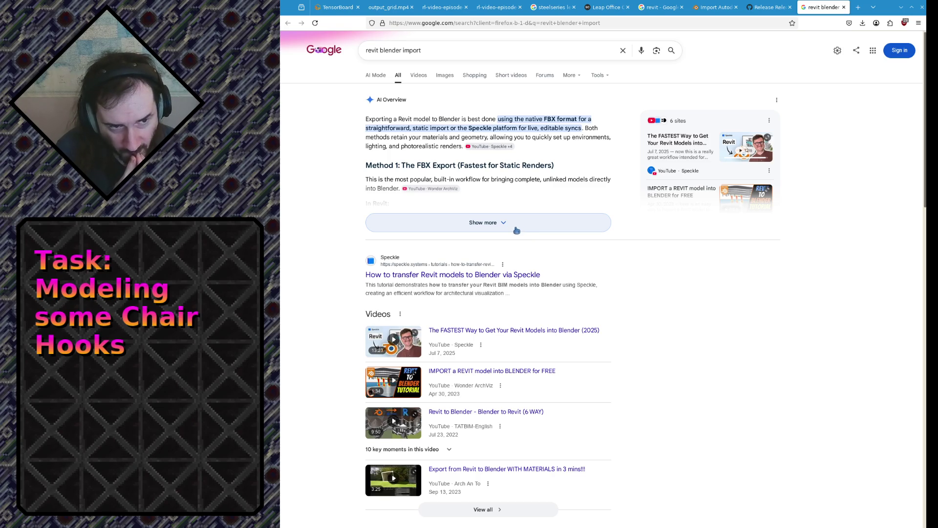
pyautogui.click(517, 230)
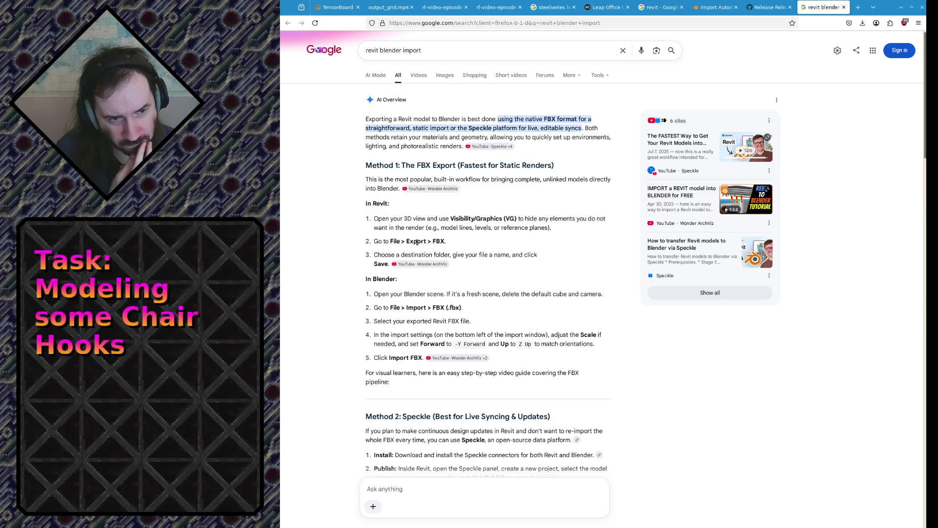
pyautogui.moveTo(417, 241); pyautogui.dragTo(430, 239)
pyautogui.click(435, 240)
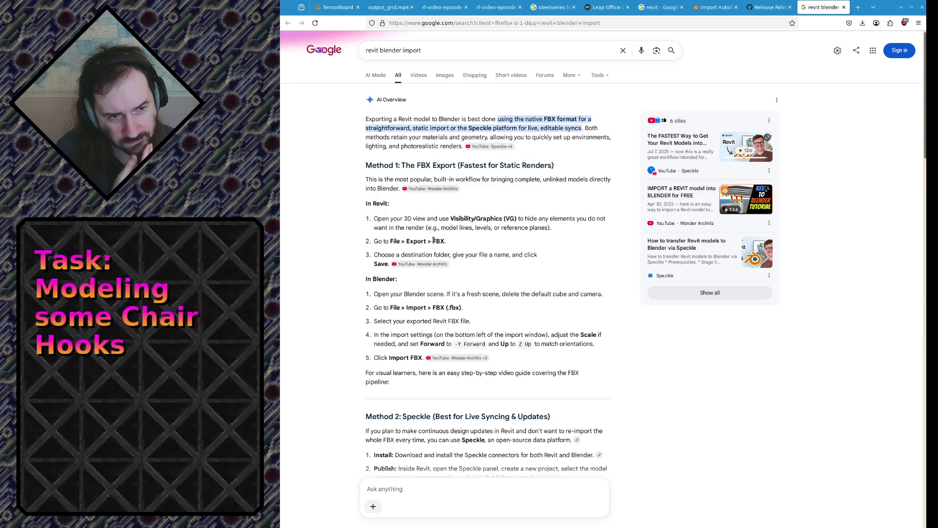
# Search Google for 'revit linux' in a new tab.
pyautogui.hotkey('ctrl', 't')
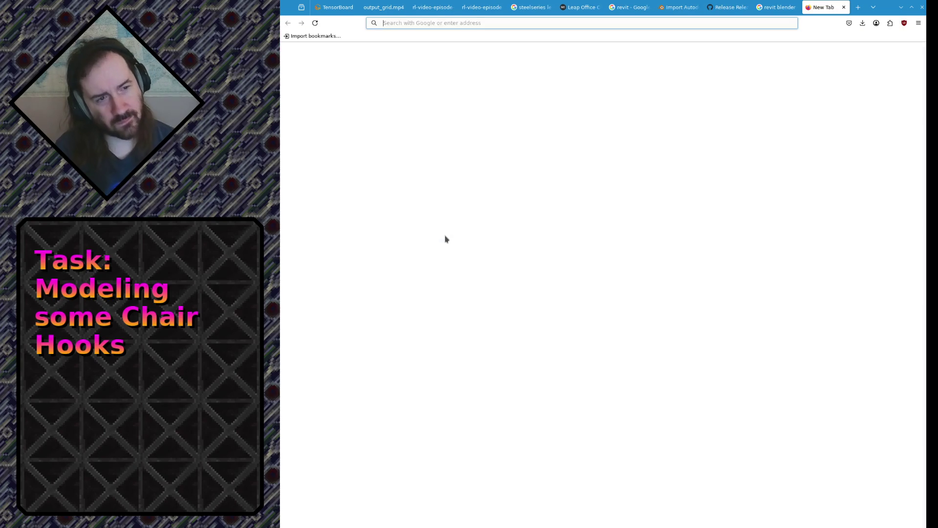
pyautogui.write('revit linux')
pyautogui.press('Return')
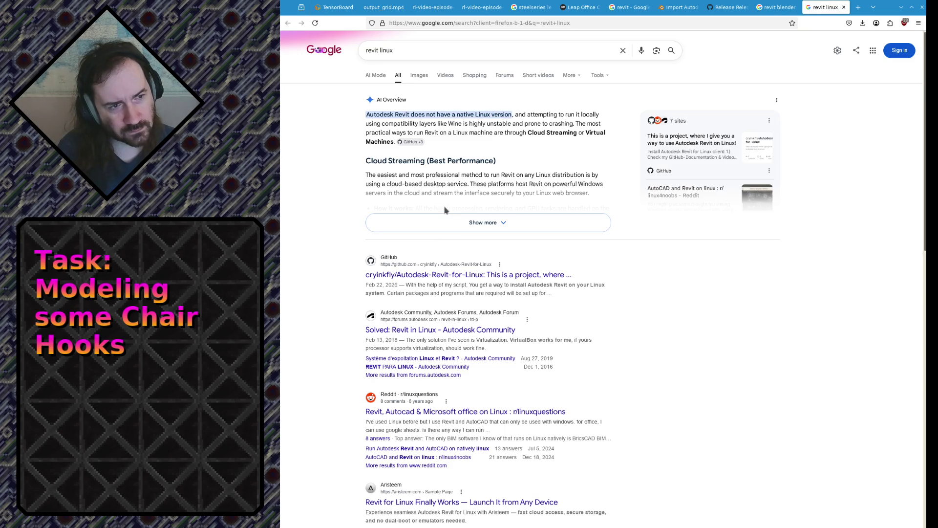
# Close the Revit-on-Linux, GitHub release and Autodesk import tabs, returning to the Steelcase Leap page.
pyautogui.click(844, 7)
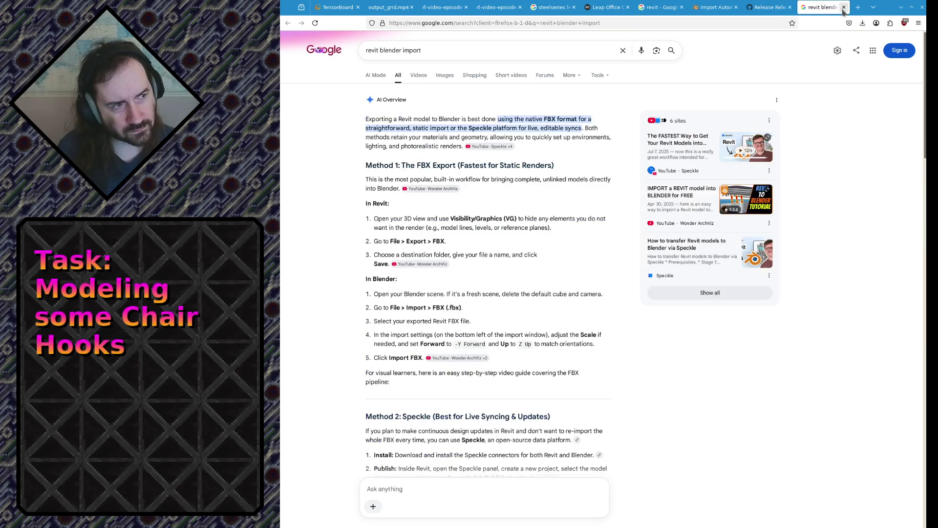
pyautogui.click(773, 11)
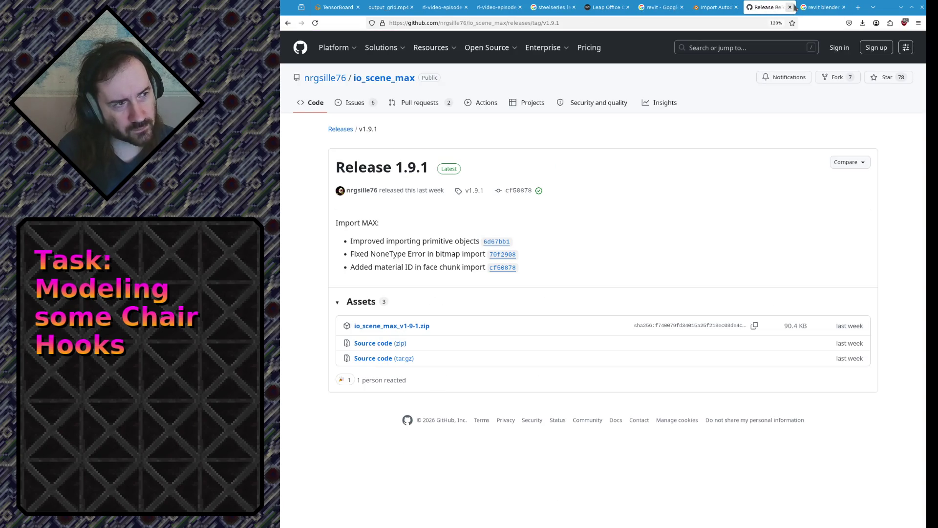
pyautogui.click(790, 6)
pyautogui.click(715, 7)
pyautogui.click(735, 7)
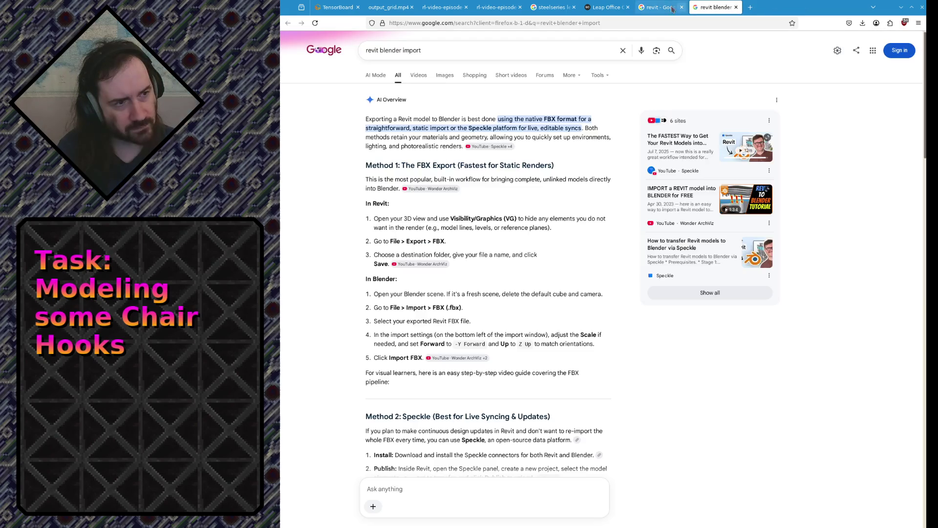
pyautogui.click(608, 7)
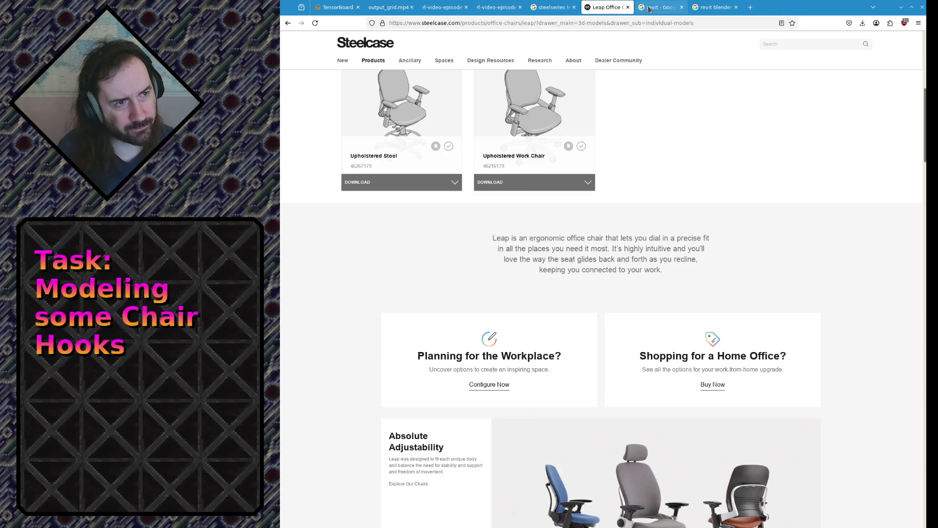
# Download the Upholstered Work Chair in Revit 2027 format, then edit the 'revit blender import' query.
pyautogui.click(552, 181)
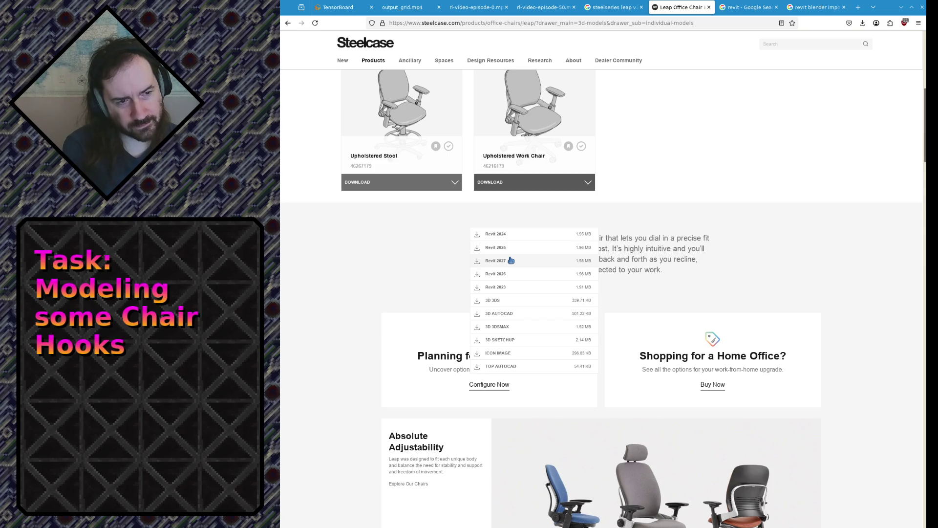
pyautogui.click(511, 260)
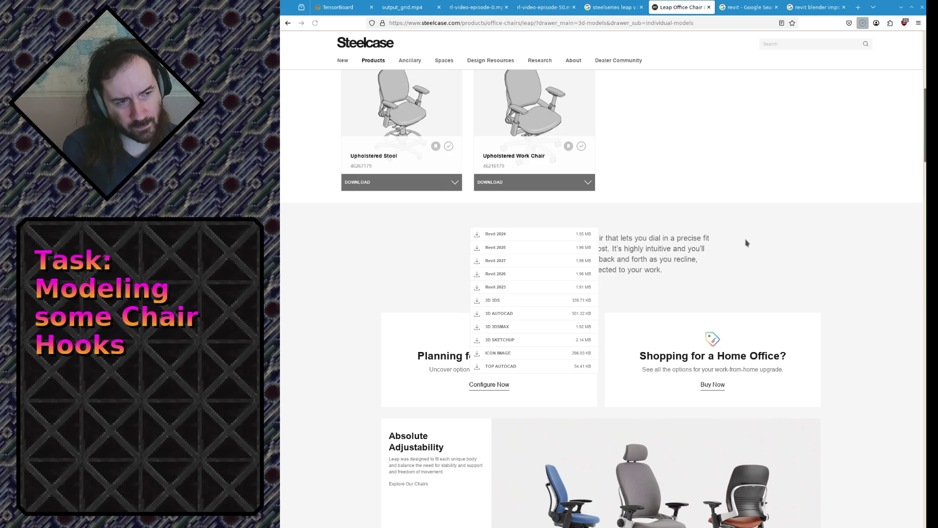
pyautogui.click(809, 7)
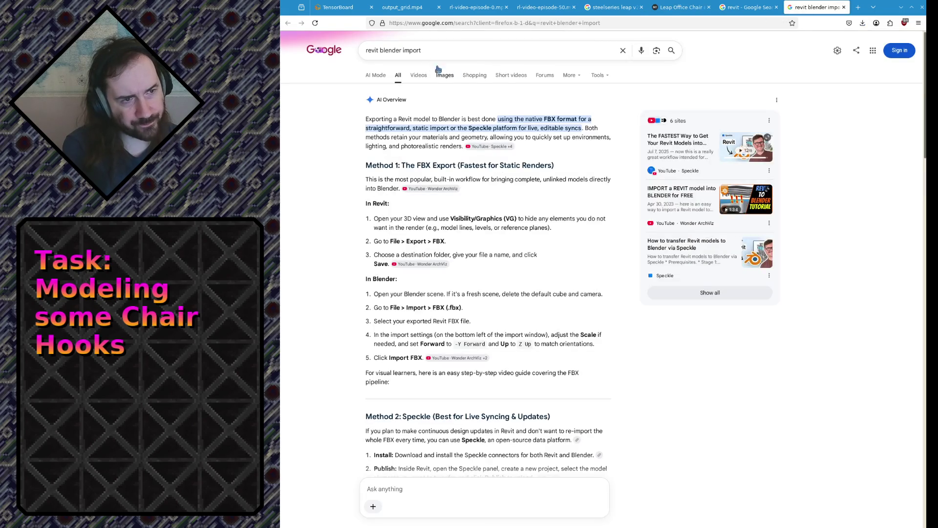
pyautogui.click(425, 56)
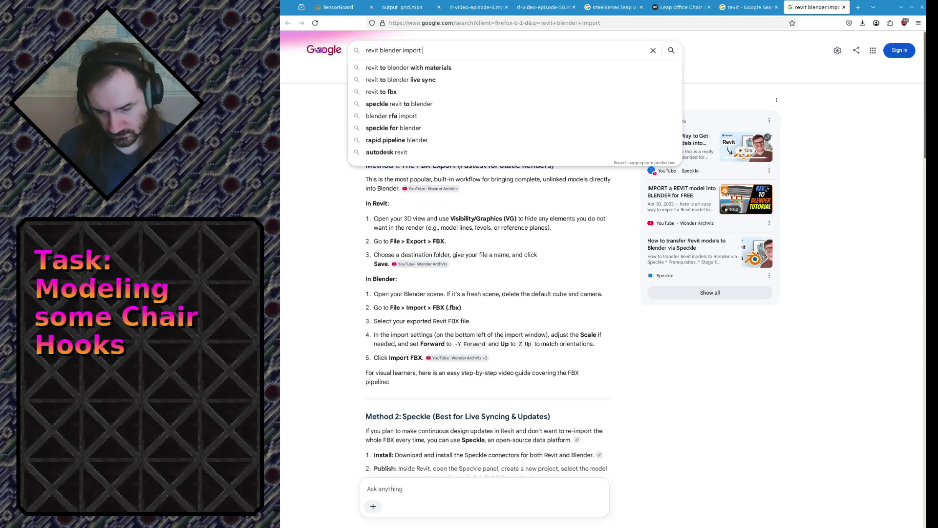
# Search 'revit blender import rfa', then download the chair as a 3D AUTOCAD file.
pyautogui.write('rfa')
pyautogui.press('Return')
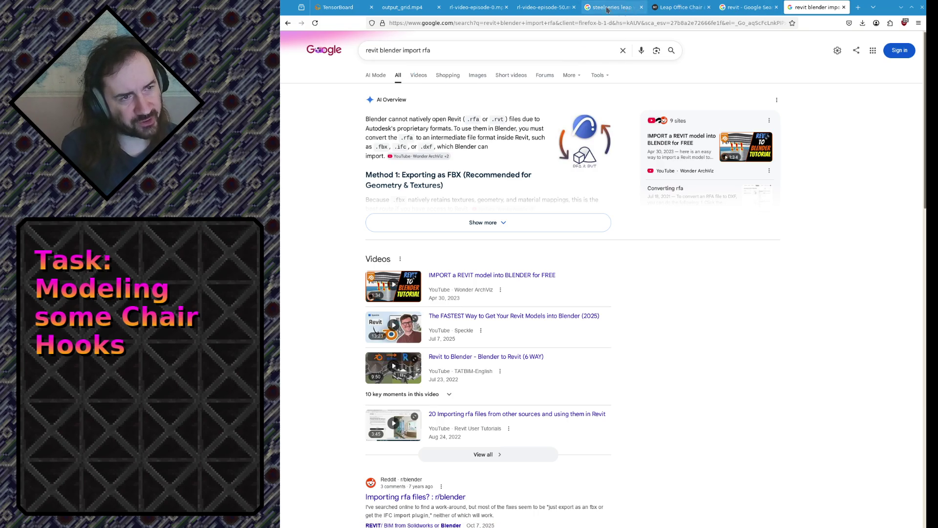
pyautogui.click(671, 11)
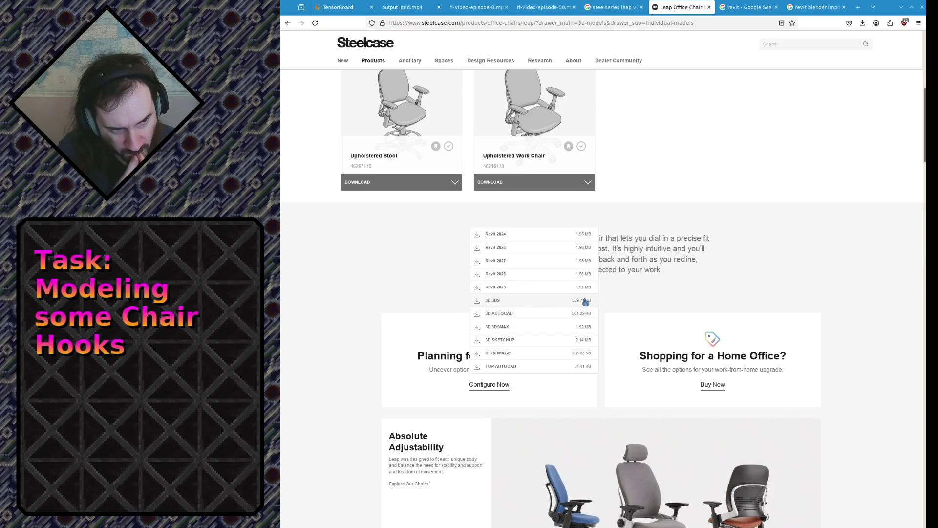
pyautogui.click(494, 313)
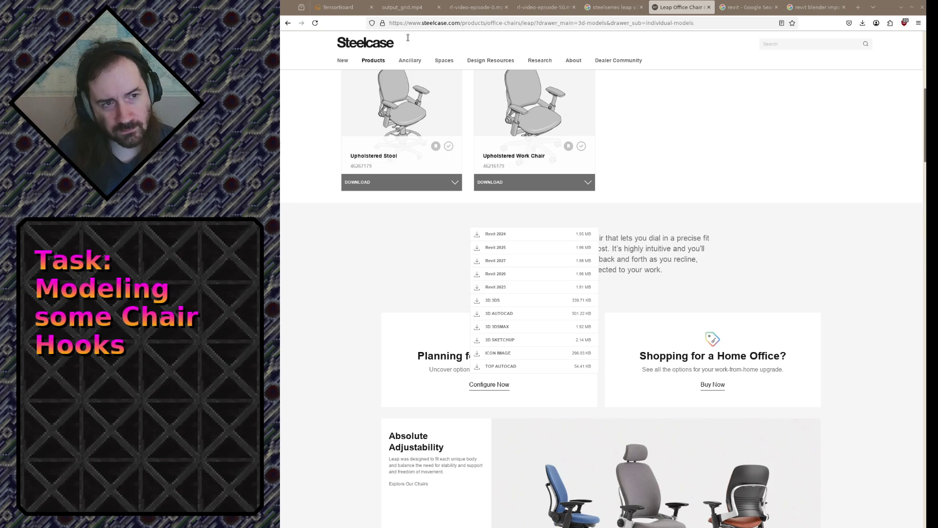
# Replace the query with 'blender dwg', run it, then return to the Steelcase download list.
pyautogui.hotkey('ctrl', 'Tab')
pyautogui.hotkey('ctrl', 'Tab')
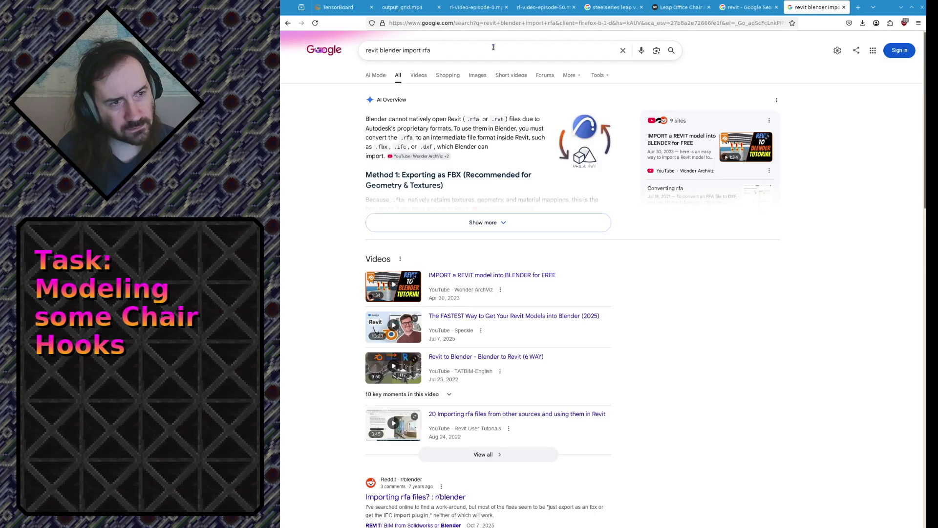
pyautogui.tripleClick(400, 52)
pyautogui.write('blender dwf')
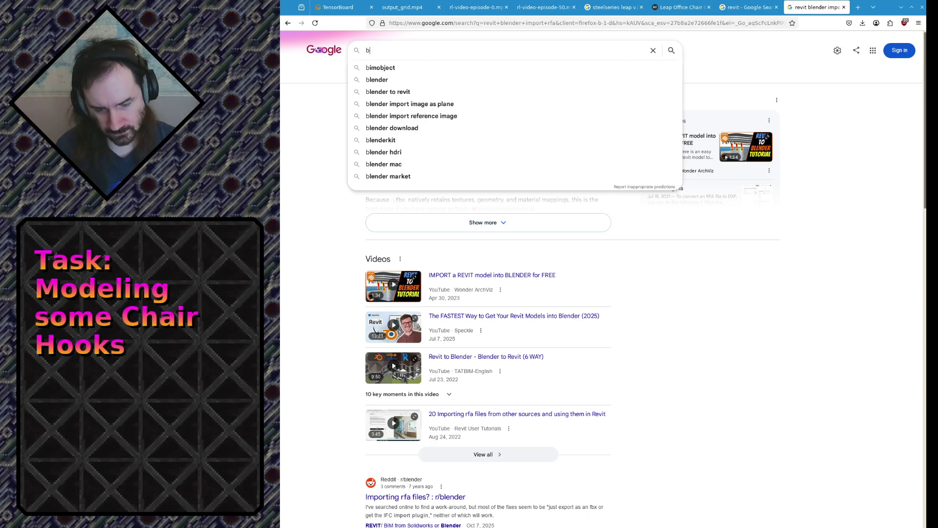
pyautogui.press('BackSpace')
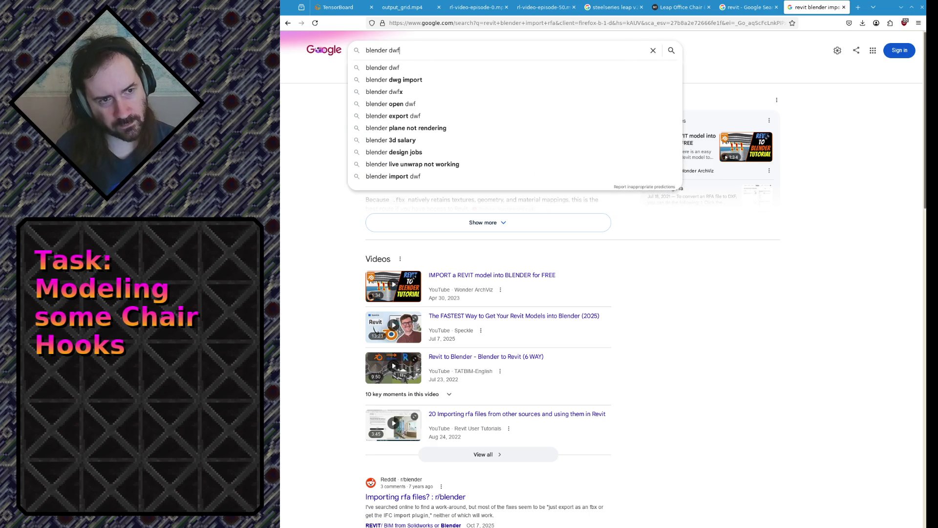
pyautogui.write('g')
pyautogui.press('Return')
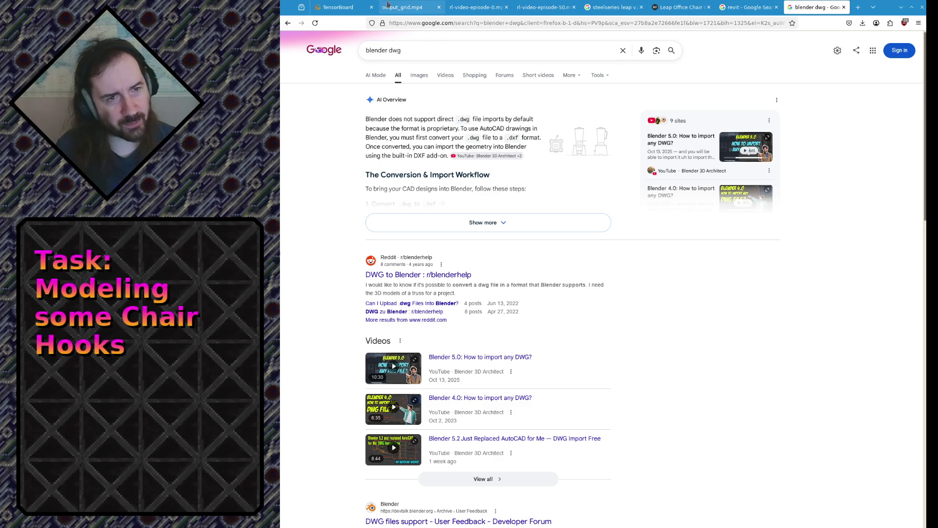
pyautogui.click(672, 5)
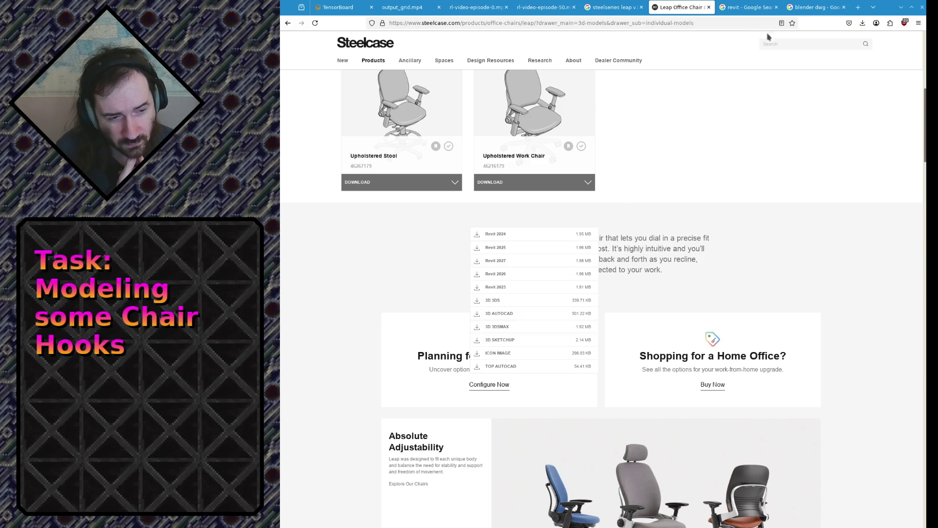
# Open the Reddit 'DWG to Blender' thread and its linked DWG/DXF import tutorial.
pyautogui.click(815, 7)
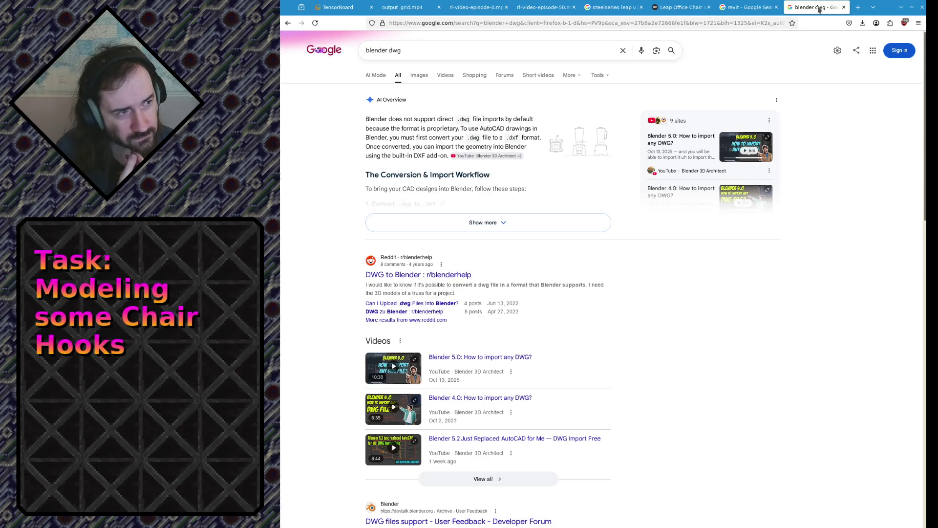
pyautogui.click(421, 274)
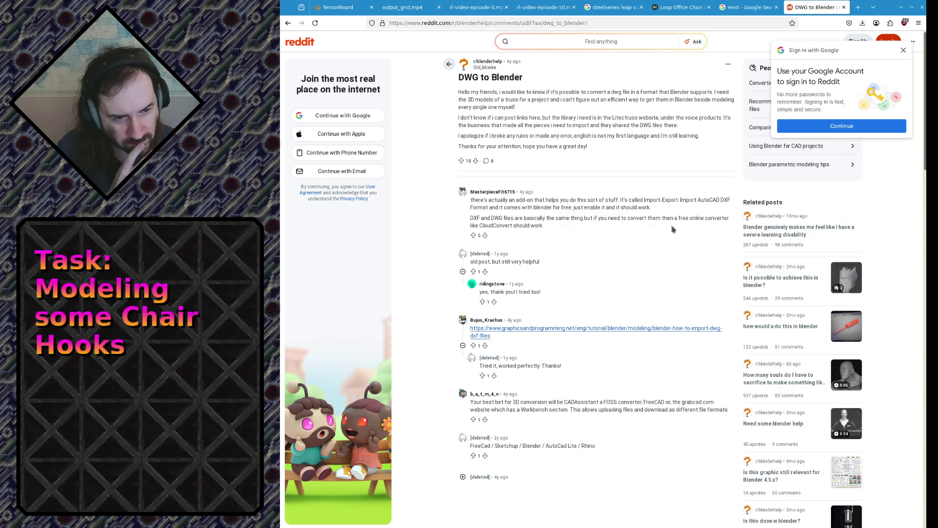
pyautogui.click(665, 329)
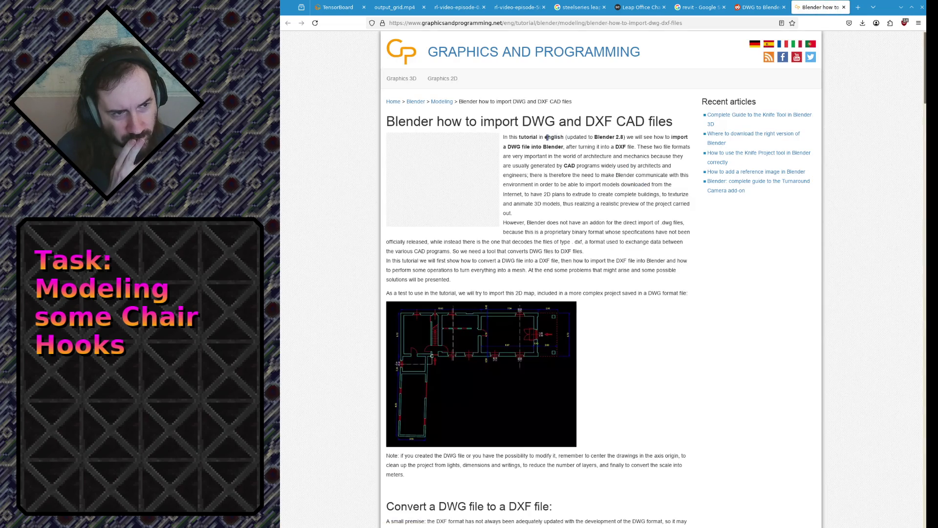
pyautogui.moveTo(547, 137); pyautogui.dragTo(550, 200)
pyautogui.click(550, 201)
# Scroll through the tutorial, then go back to the Steelcase page and Blender.
pyautogui.scroll(-1, 614, 138)
pyautogui.moveTo(598, 93); pyautogui.dragTo(618, 94)
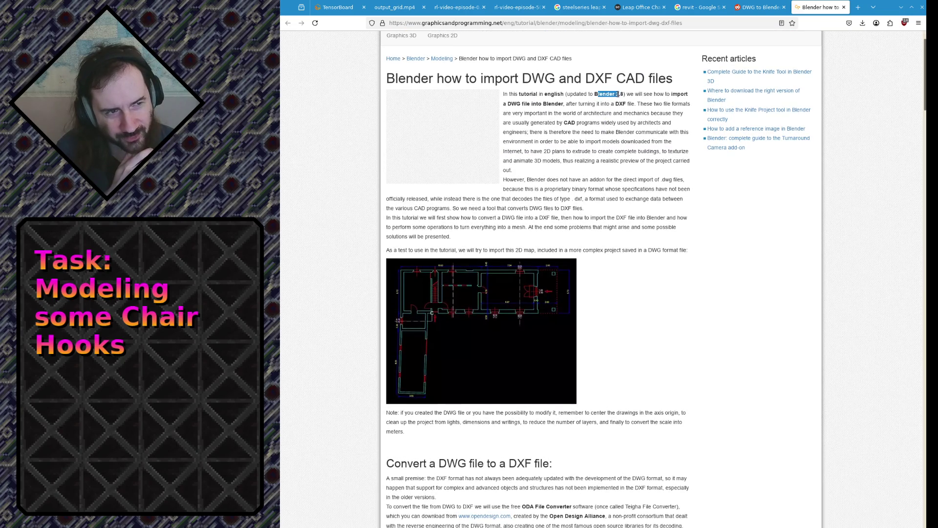
pyautogui.click(618, 94)
pyautogui.scroll(-4, 645, 122)
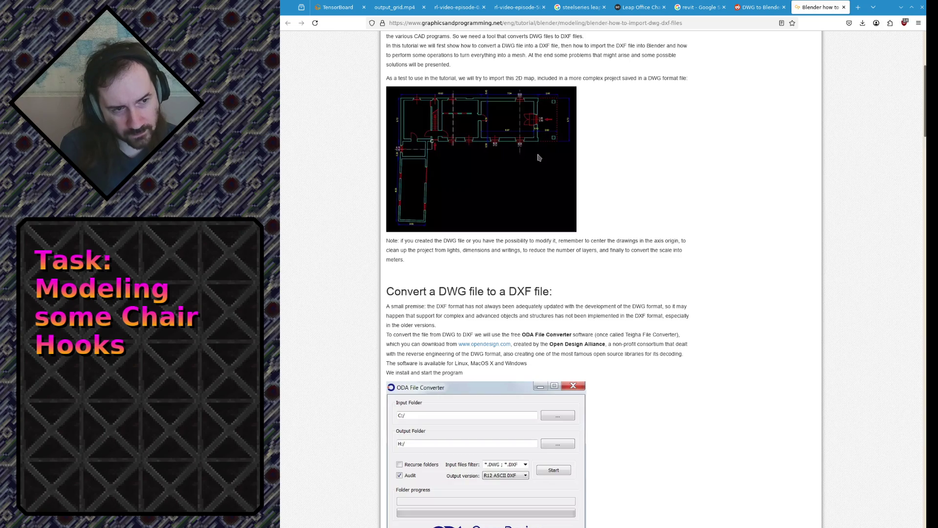
pyautogui.scroll(3, 455, 150)
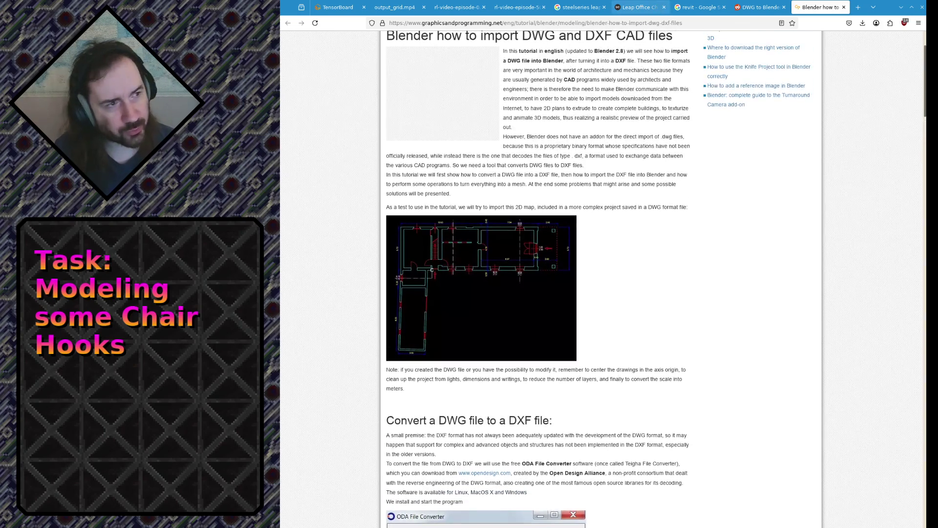
pyautogui.click(628, 8)
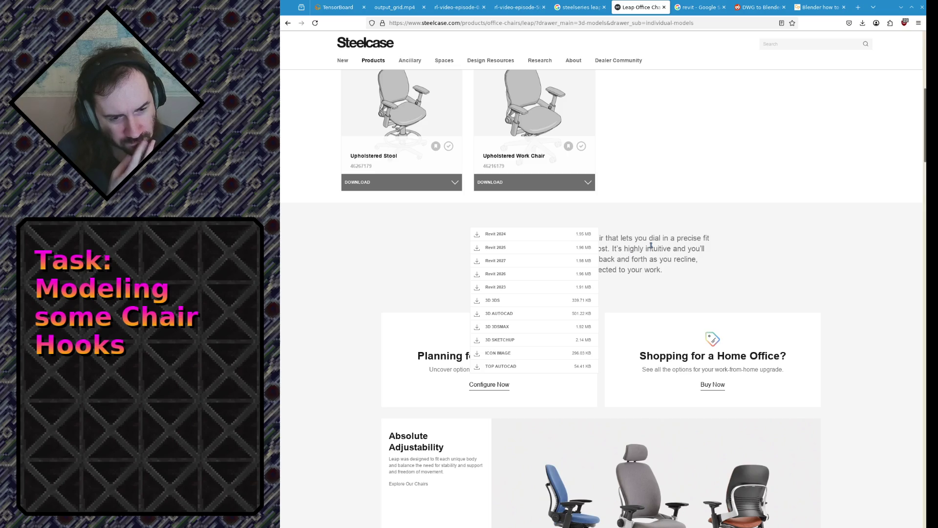
pyautogui.hotkey('alt', 'Tab')
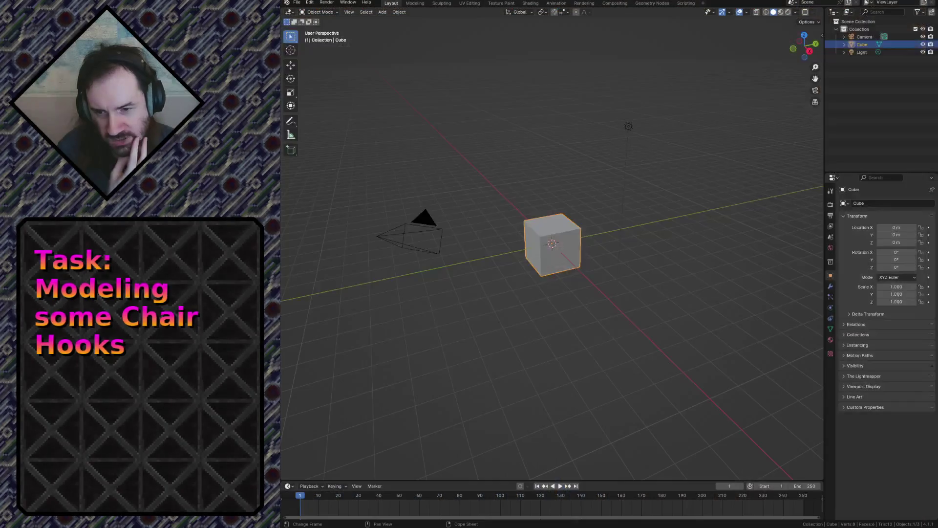
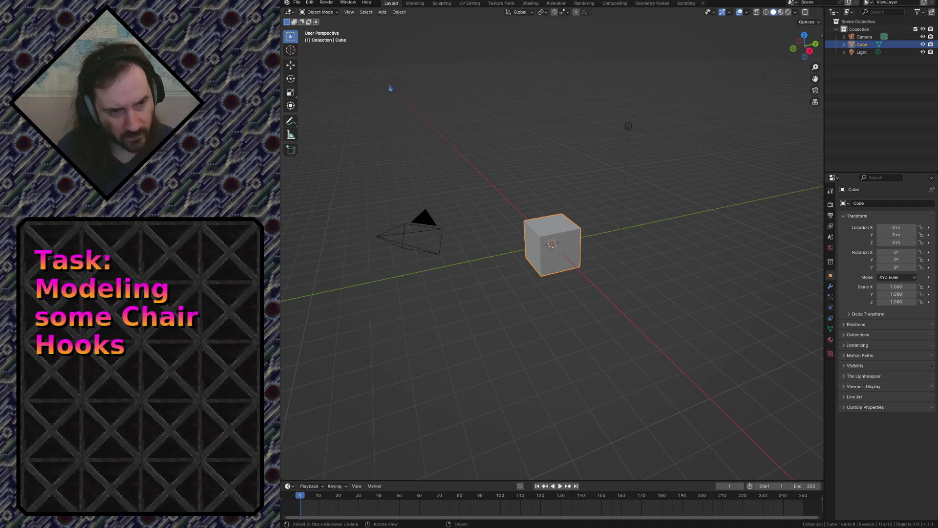
# Import the chair model file through File > Import.
pyautogui.click(296, 2)
pyautogui.moveTo(338, 113)
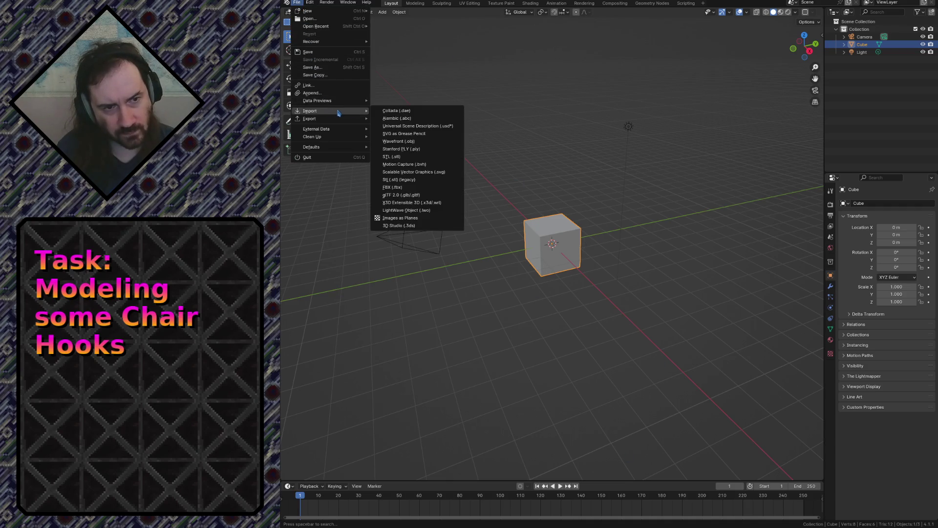
pyautogui.click(413, 225)
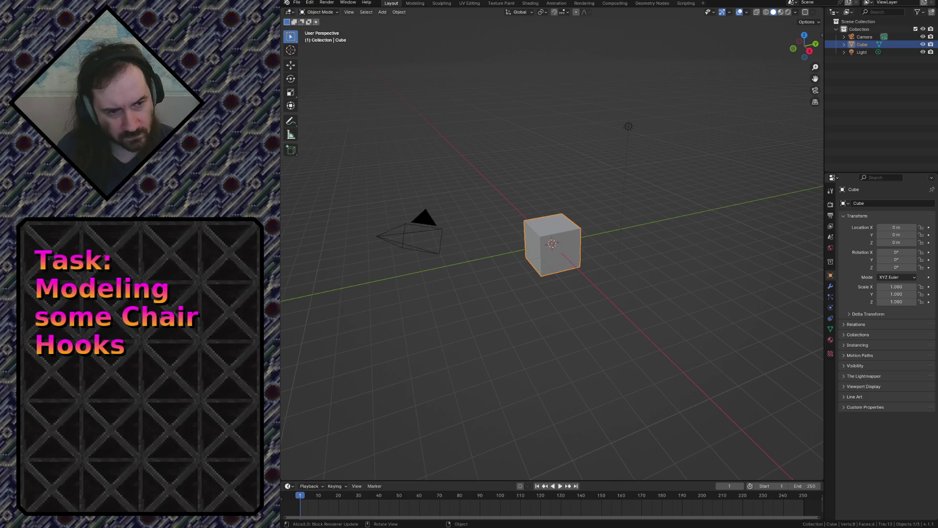
# Delete the default cube and every other object, leaving the scene empty.
pyautogui.click(558, 253)
pyautogui.press('x')
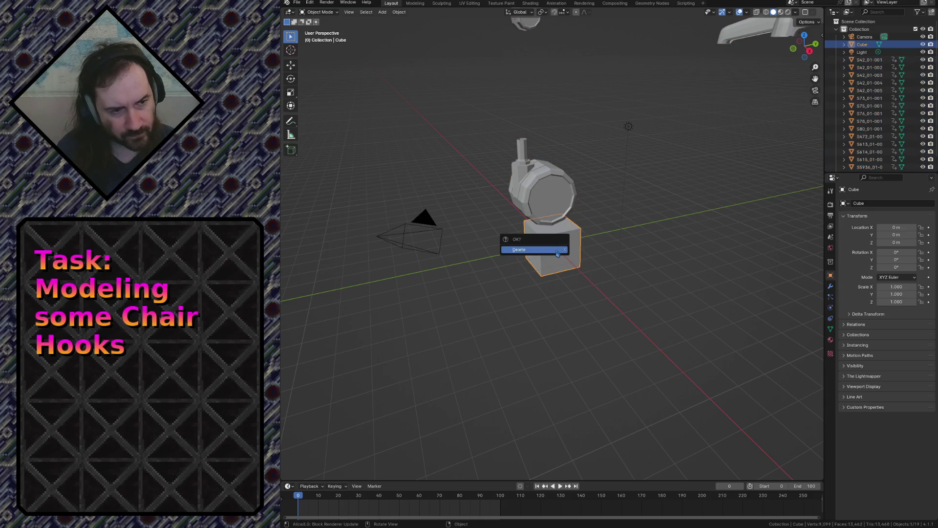
pyautogui.press('a')
pyautogui.press('Delete')
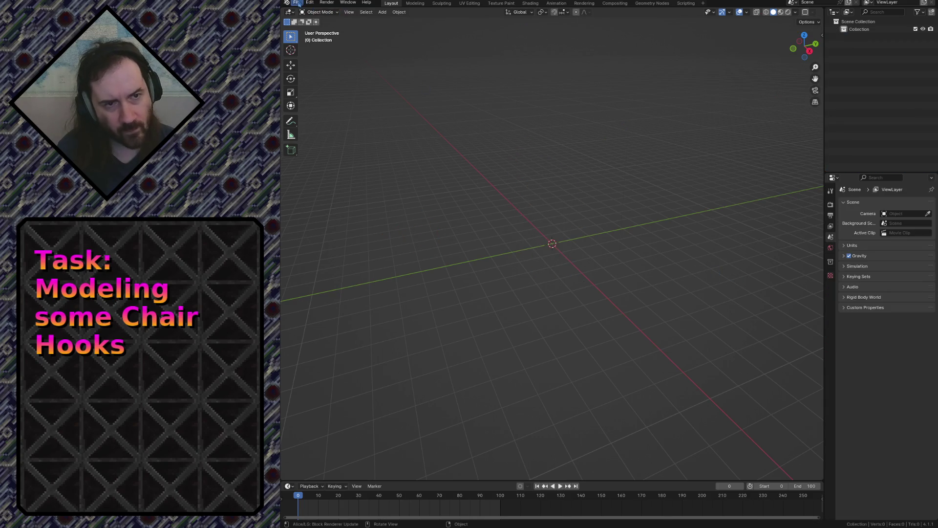
# Re-import the chair model into the empty scene.
pyautogui.click(297, 2)
pyautogui.moveTo(345, 111)
pyautogui.click(438, 227)
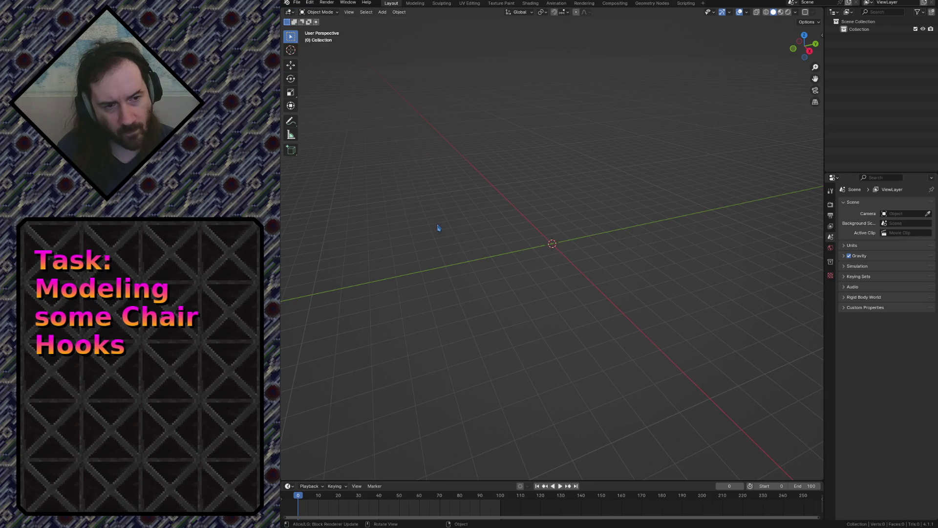
# Fly in toward the chair seat and back out in walk navigation.
pyautogui.hotkey('shift', '`')
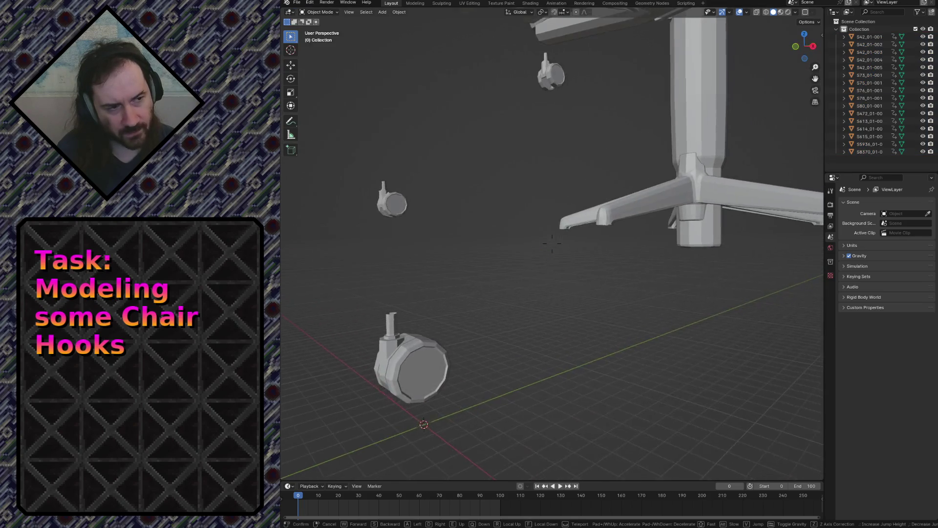
pyautogui.press('w')
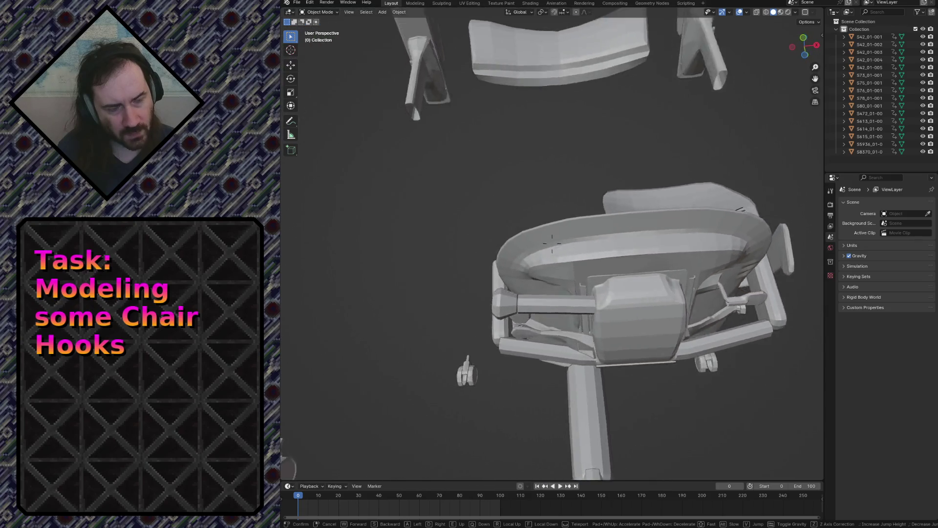
pyautogui.press('s')
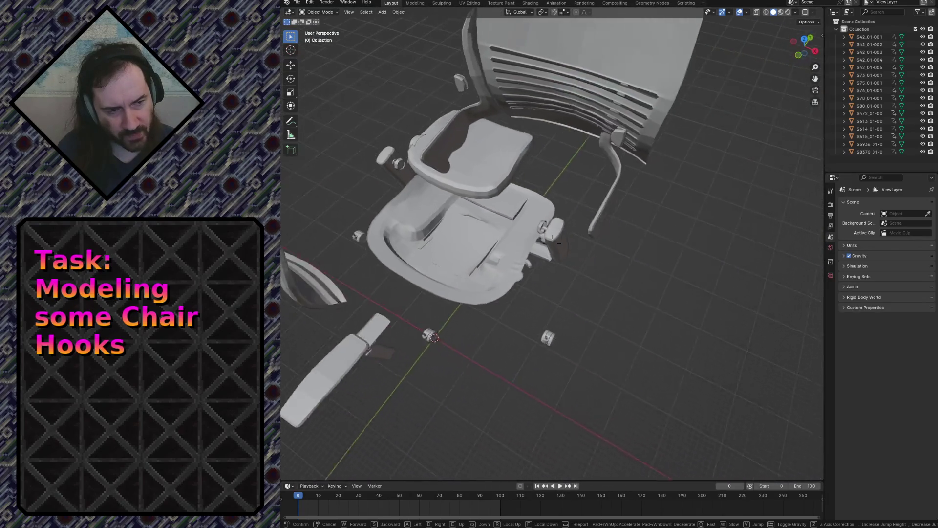
pyautogui.press('w')
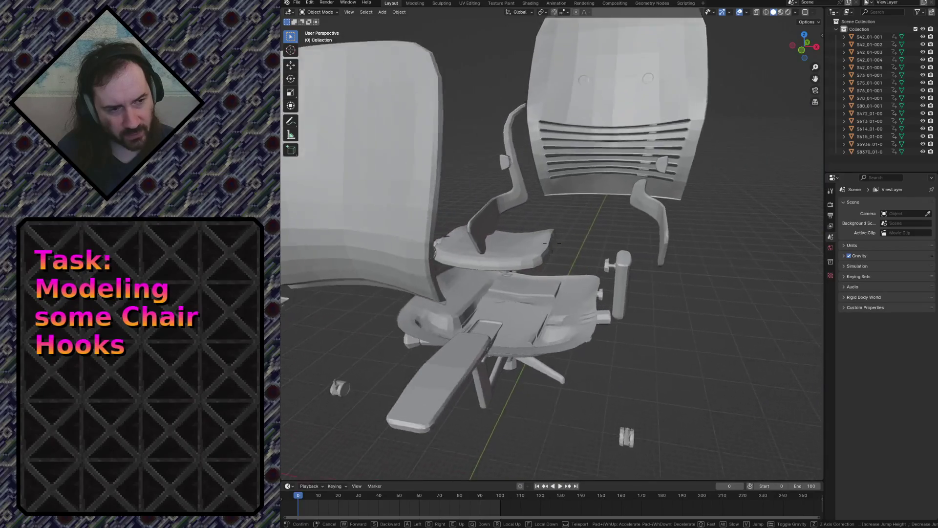
pyautogui.press('s')
pyautogui.click(552, 243)
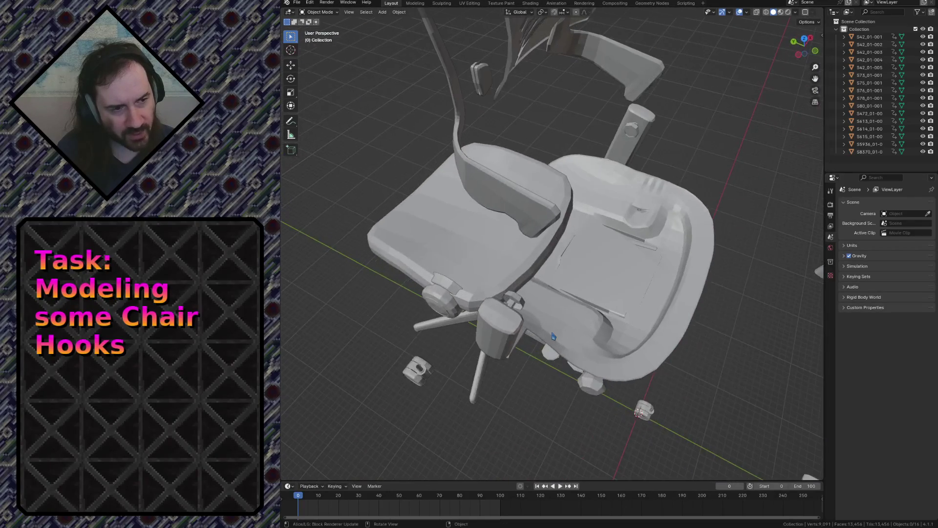
# Select chair parts, settling on the back shell S75_01-001.
pyautogui.click(461, 268)
pyautogui.click(514, 247)
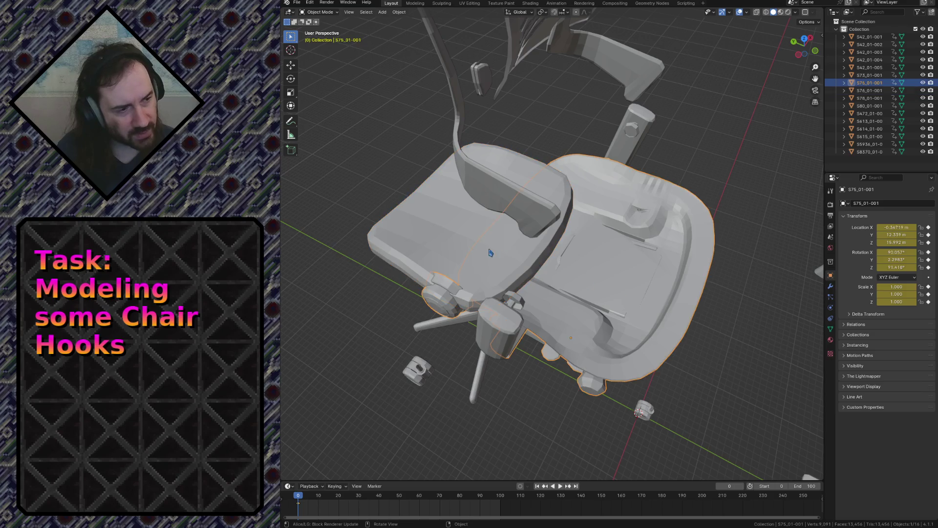
pyautogui.click(515, 248)
pyautogui.click(515, 247)
pyautogui.click(515, 247)
pyautogui.click(515, 247)
pyautogui.click(515, 247)
pyautogui.click(514, 247)
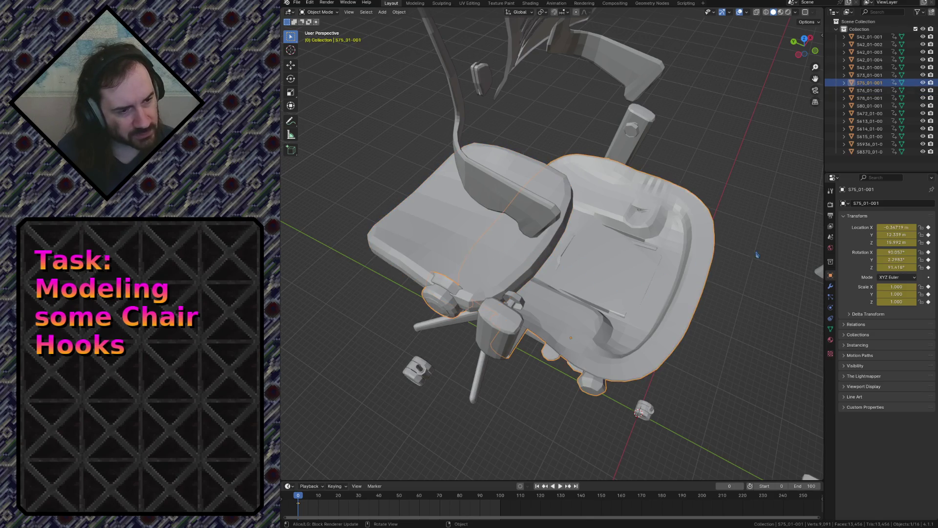
# Fly around the chair to study the seat underside, armrest, post and base.
pyautogui.hotkey('shift', '`')
pyautogui.press('w')
pyautogui.press('s')
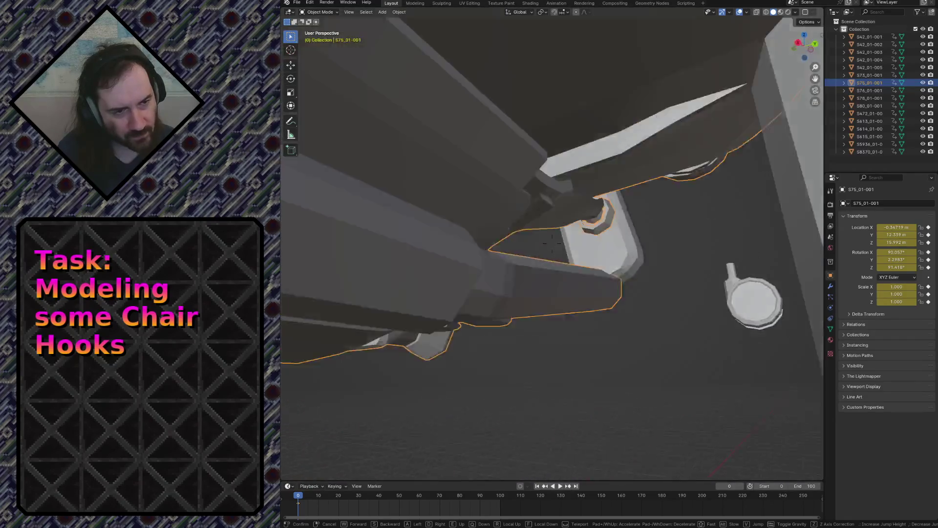
pyautogui.press('w')
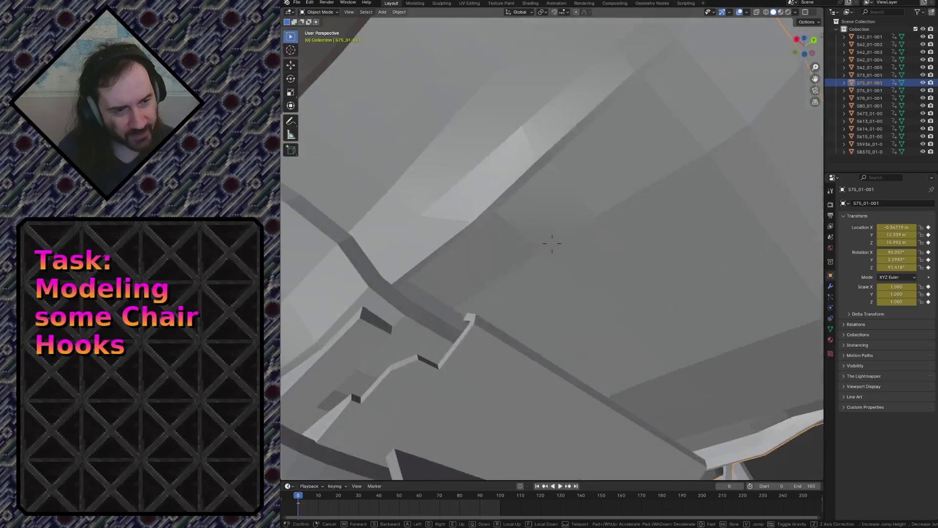
pyautogui.press('s')
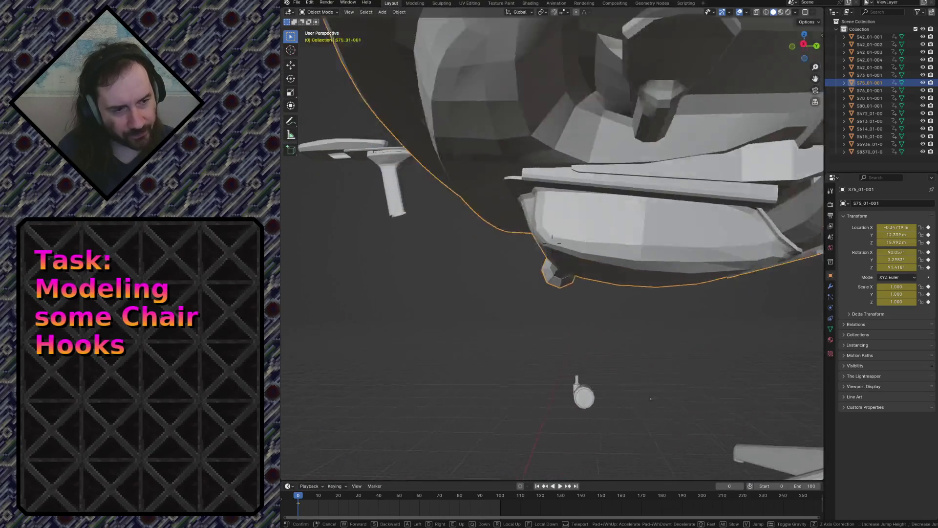
pyautogui.press('s')
pyautogui.press('w')
pyautogui.press('s')
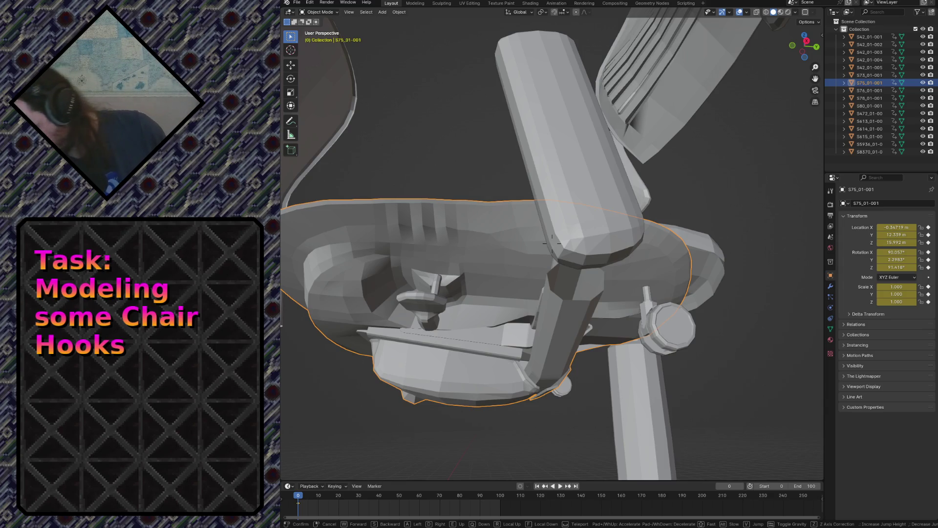
pyautogui.moveTo(552, 242)
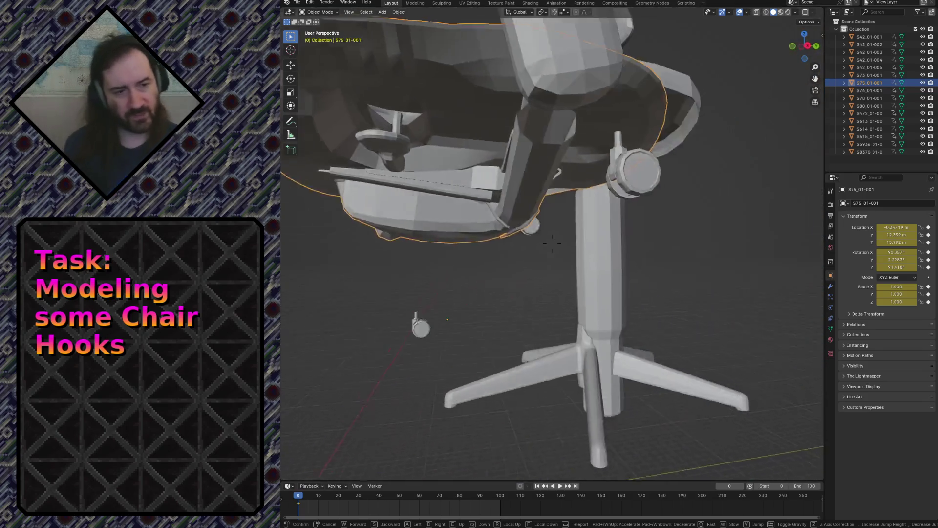
pyautogui.press('w')
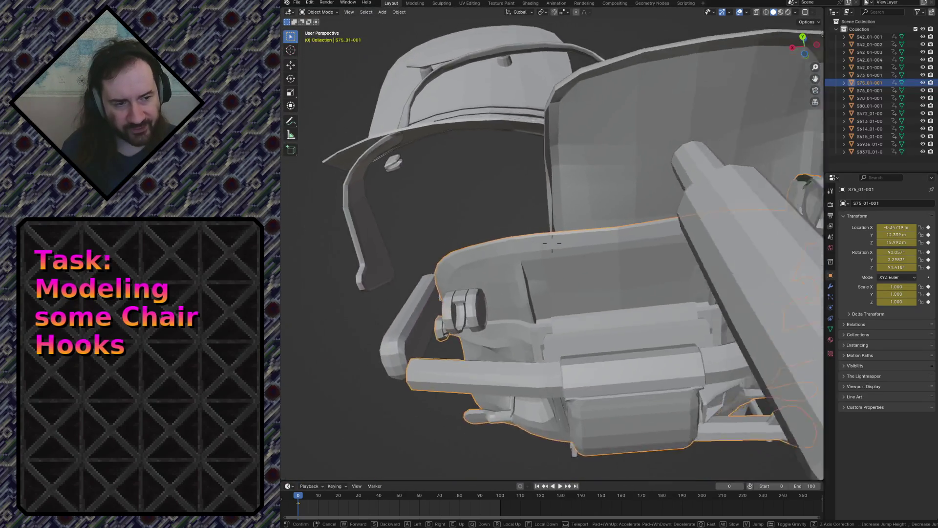
pyautogui.press('s')
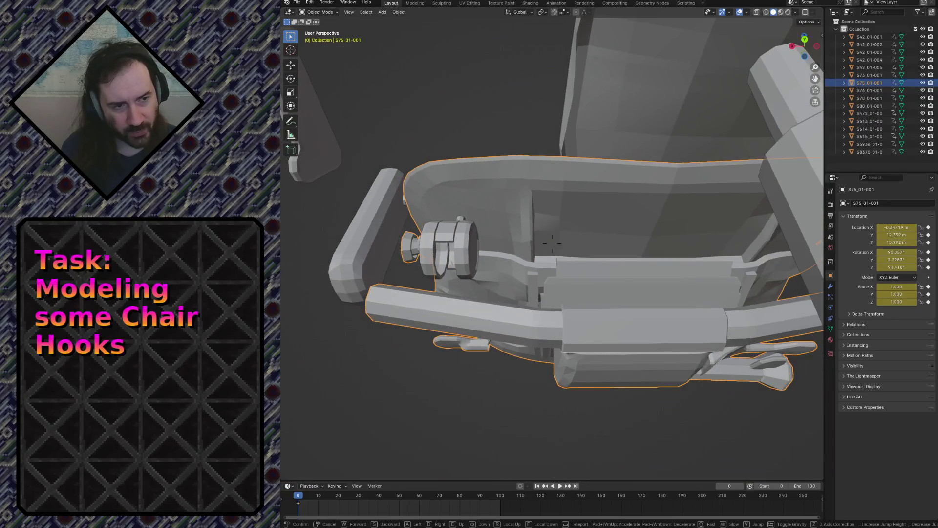
pyautogui.click(552, 243)
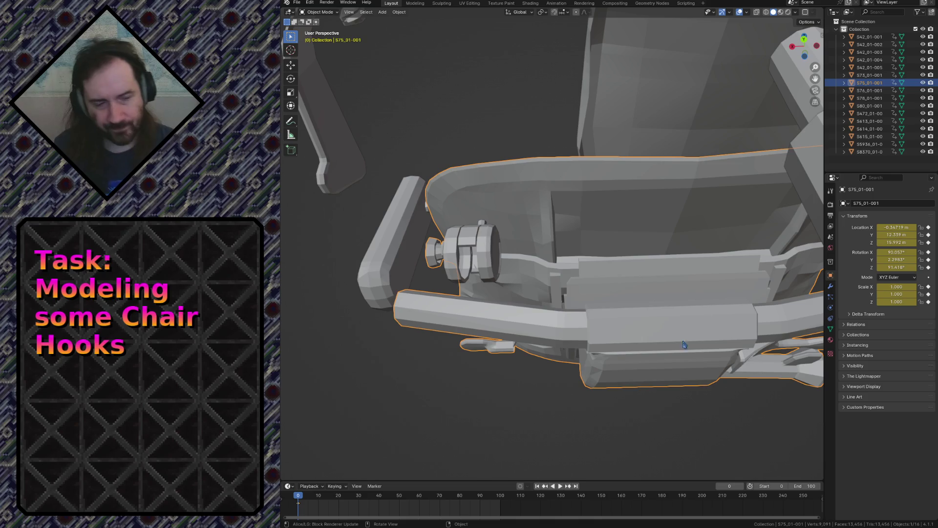
pyautogui.click(543, 383)
pyautogui.hotkey('shift', '`')
pyautogui.press('s')
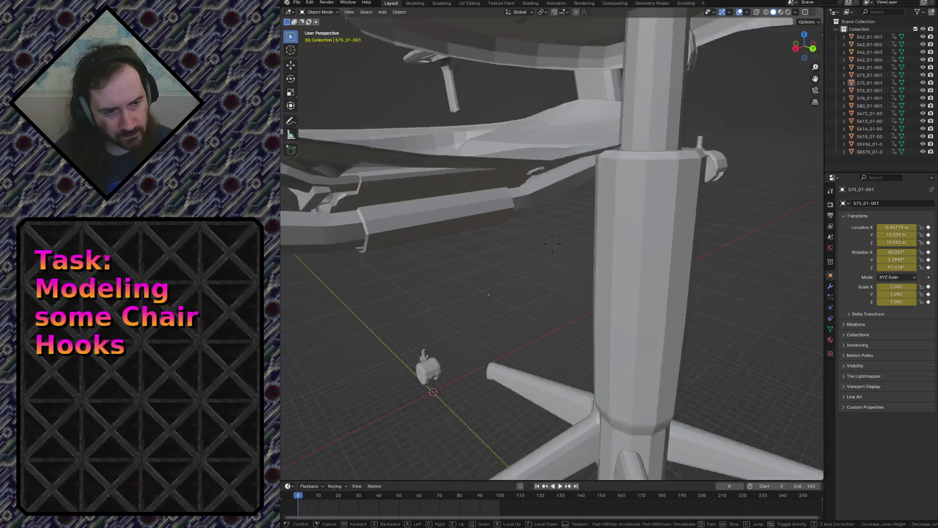
pyautogui.press('w')
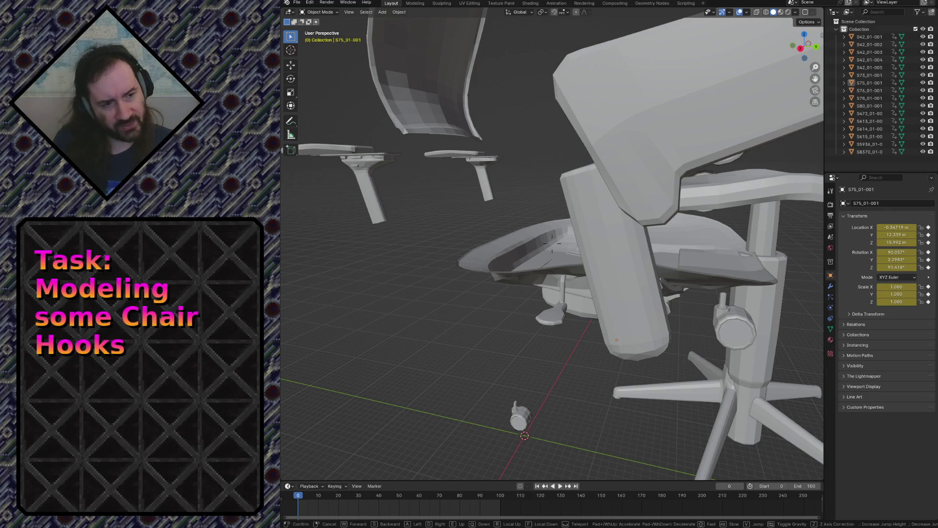
# Fly in and out under the chair seat to study its underside and caster.
pyautogui.press('s')
pyautogui.press('w')
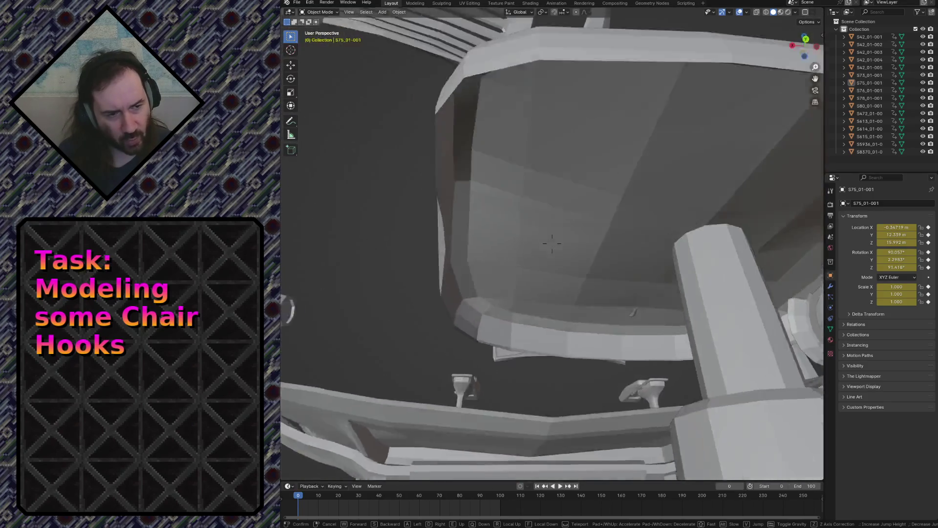
pyautogui.press('s')
pyautogui.press('w')
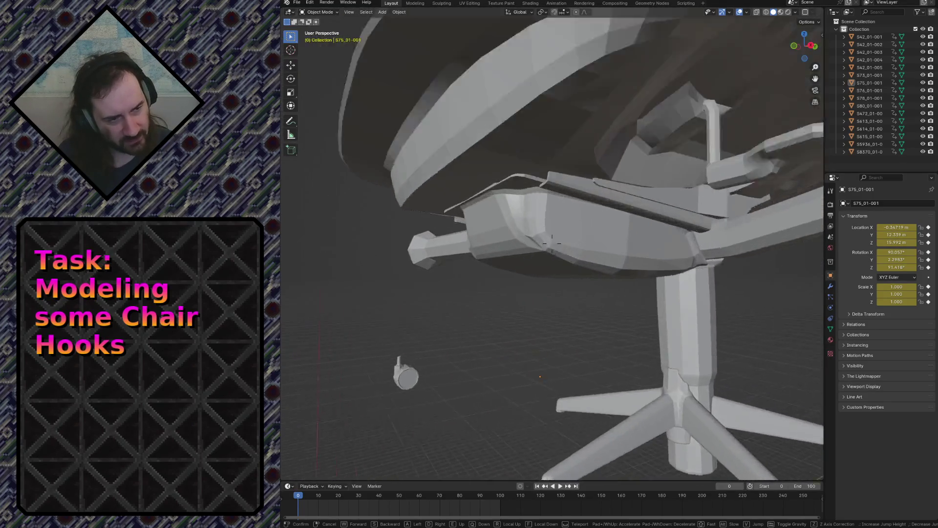
pyautogui.press('s')
pyautogui.press('w')
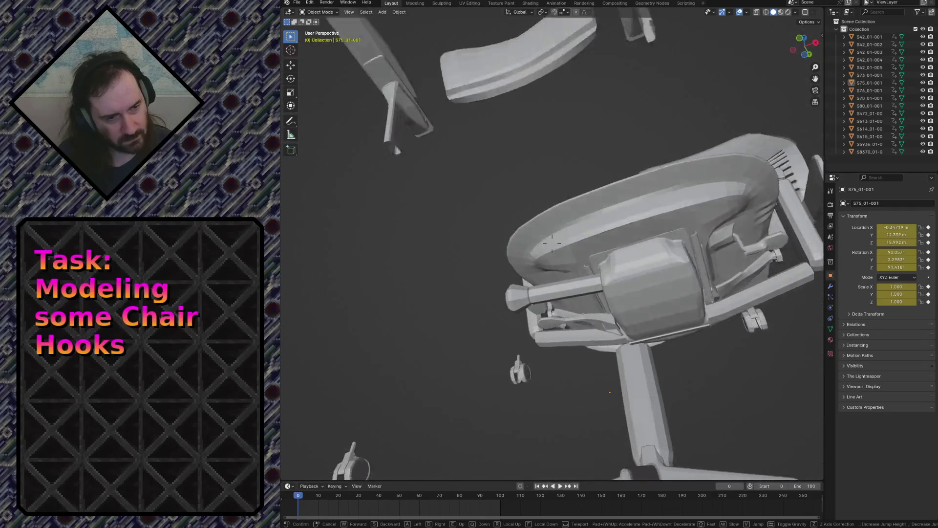
pyautogui.press('w')
pyautogui.press('s')
pyautogui.press('w')
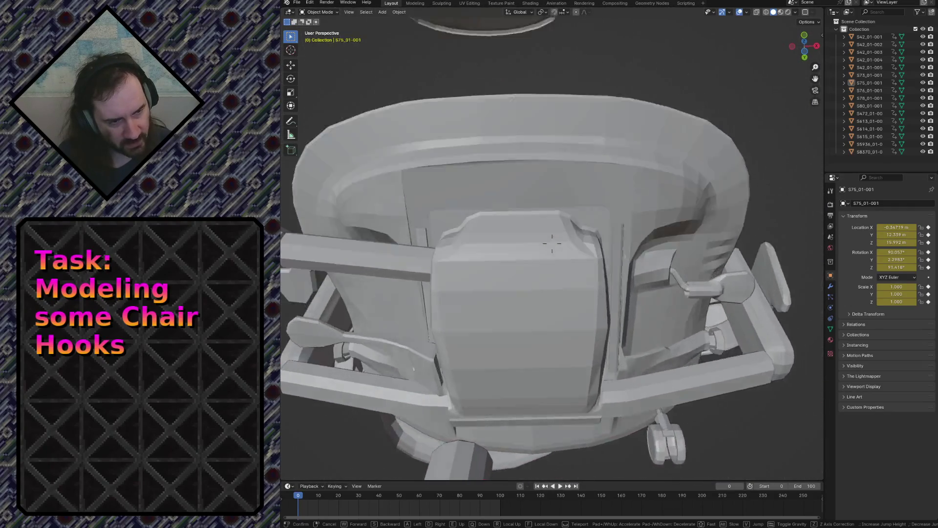
pyautogui.press('q')
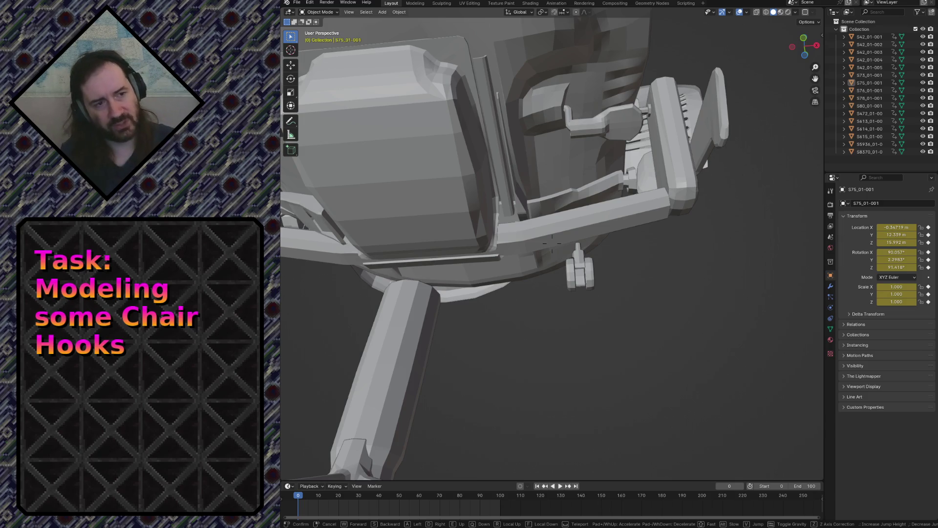
pyautogui.press('s')
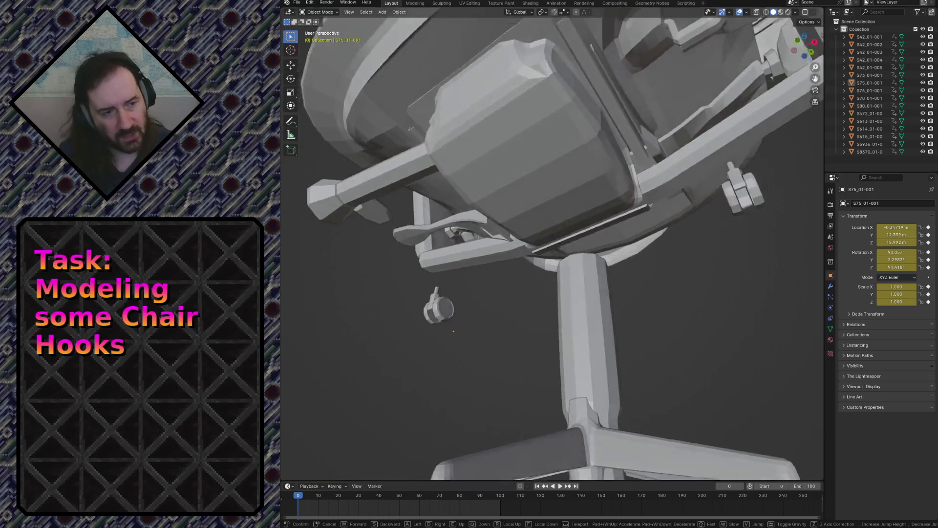
pyautogui.press('w')
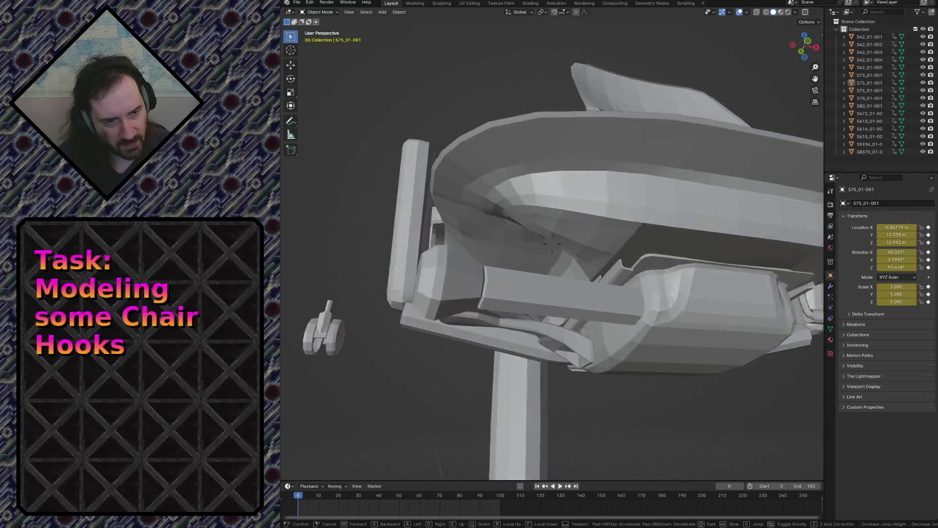
pyautogui.click(492, 201)
# Select the seat part, inspect its edge from below, then switch to Firefox.
pyautogui.click(507, 192)
pyautogui.hotkey('shift', '`')
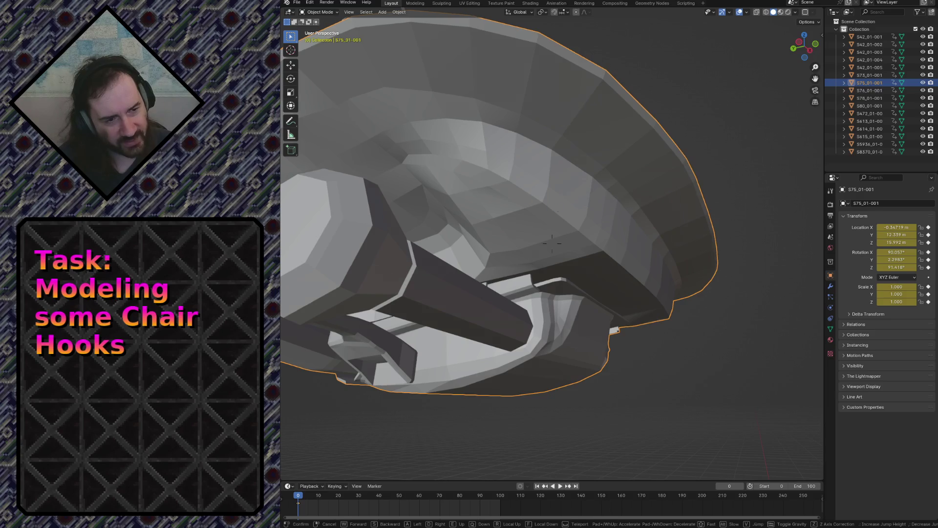
pyautogui.press('s')
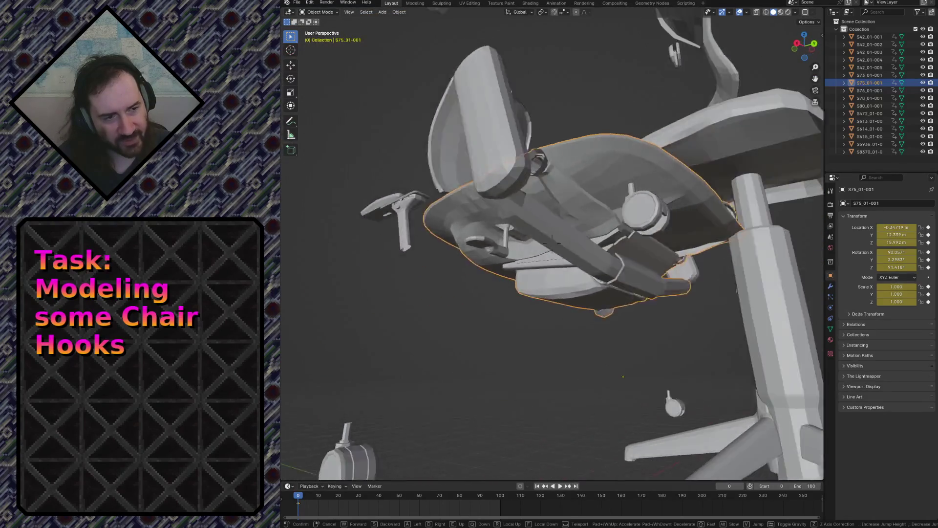
pyautogui.press('w')
pyautogui.press('s')
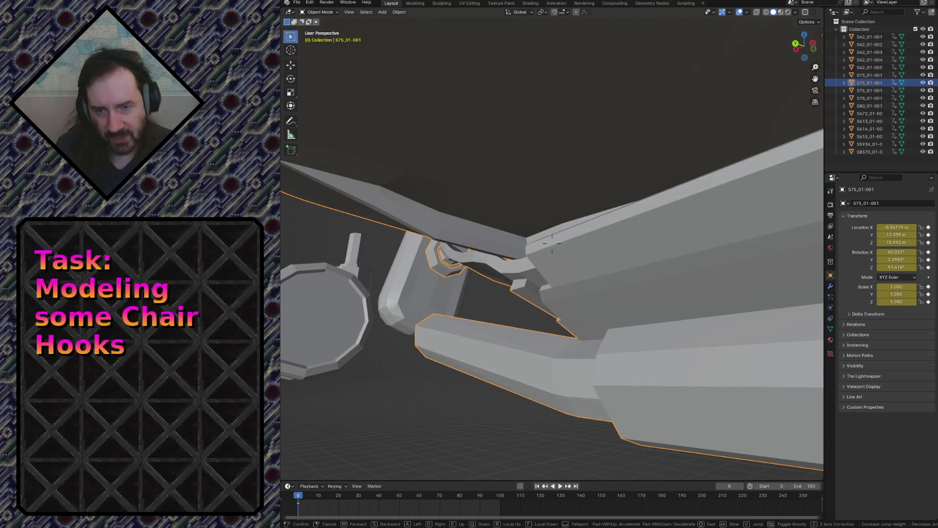
pyautogui.click(578, 253)
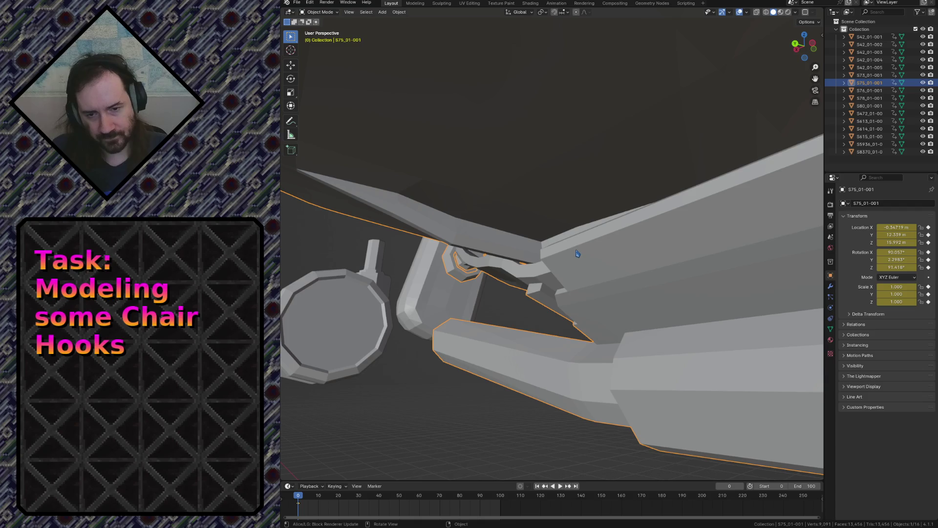
pyautogui.hotkey('alt', 'Tab')
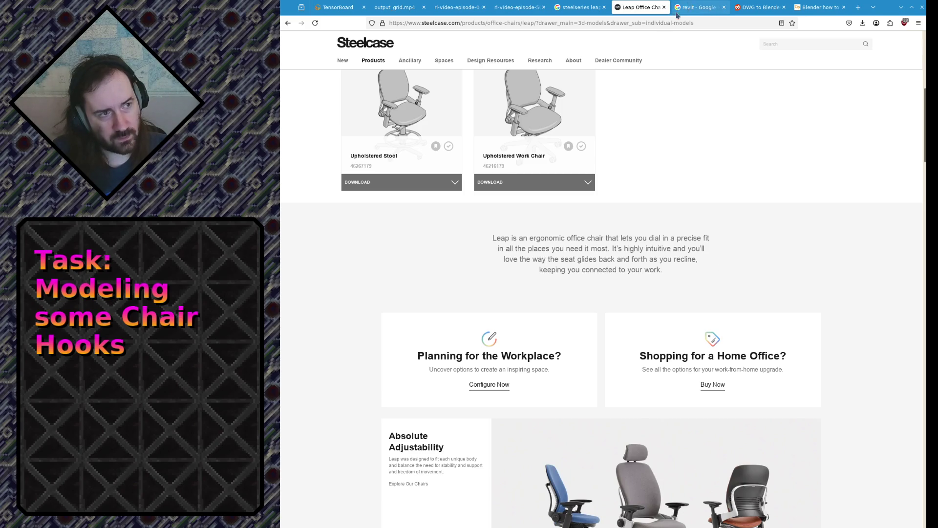
# Page through three more Leap chair photos in the product carousel.
pyautogui.scroll(5, 646, 262)
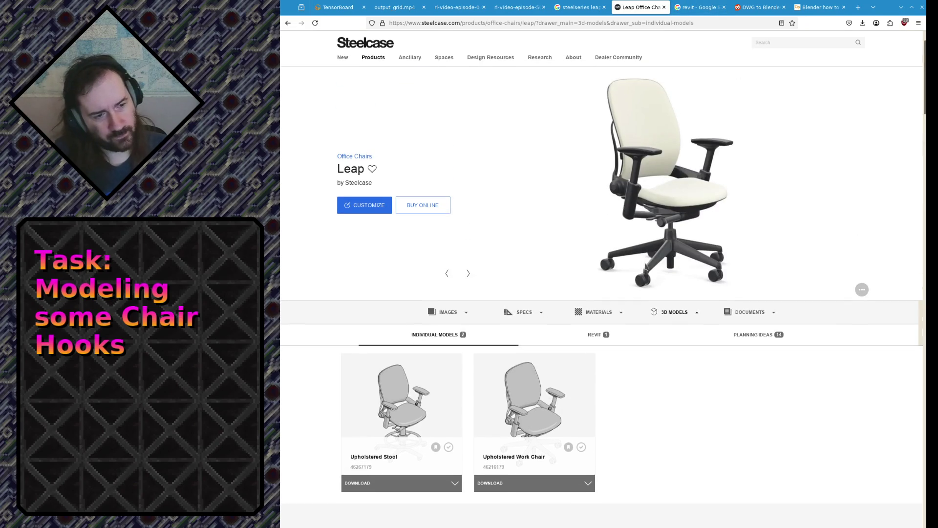
pyautogui.click(469, 276)
pyautogui.click(470, 276)
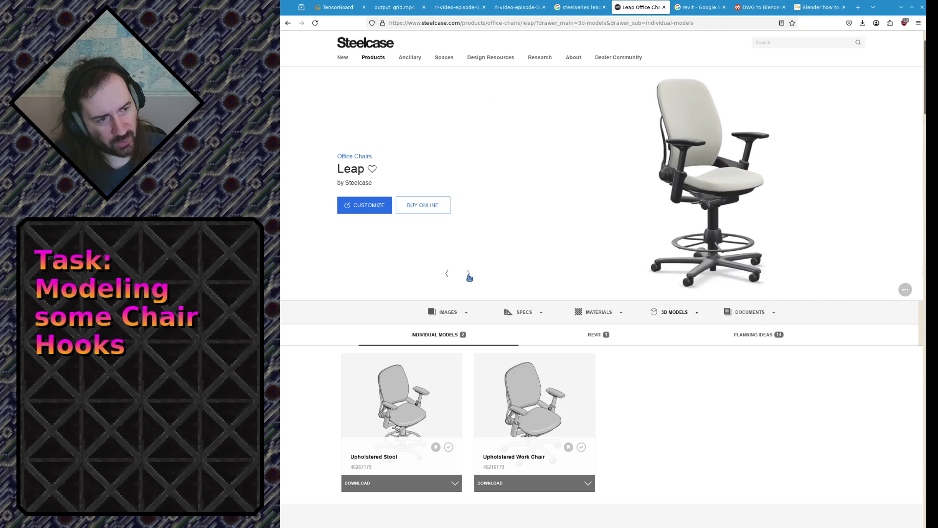
pyautogui.click(469, 276)
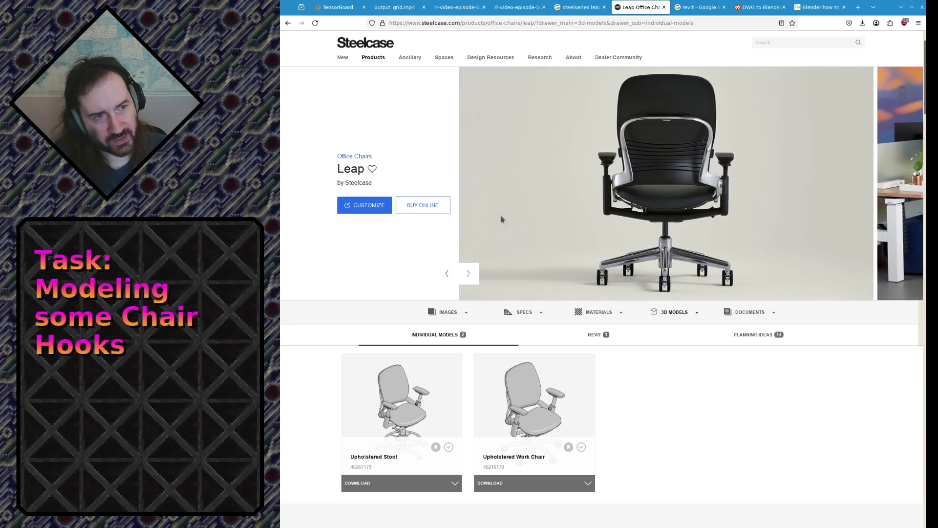
# Show the Leap chair's Planning Ideas layout previews.
pyautogui.scroll(-4, 696, 313)
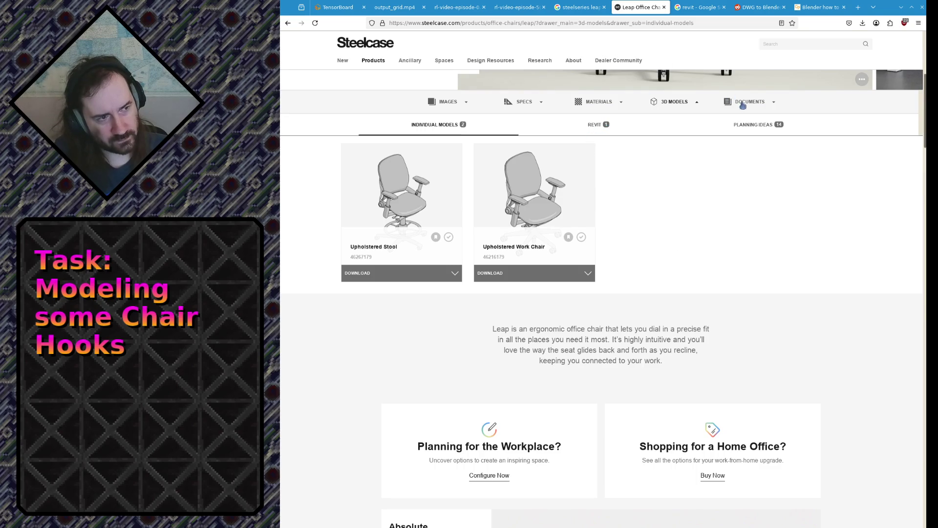
pyautogui.click(761, 124)
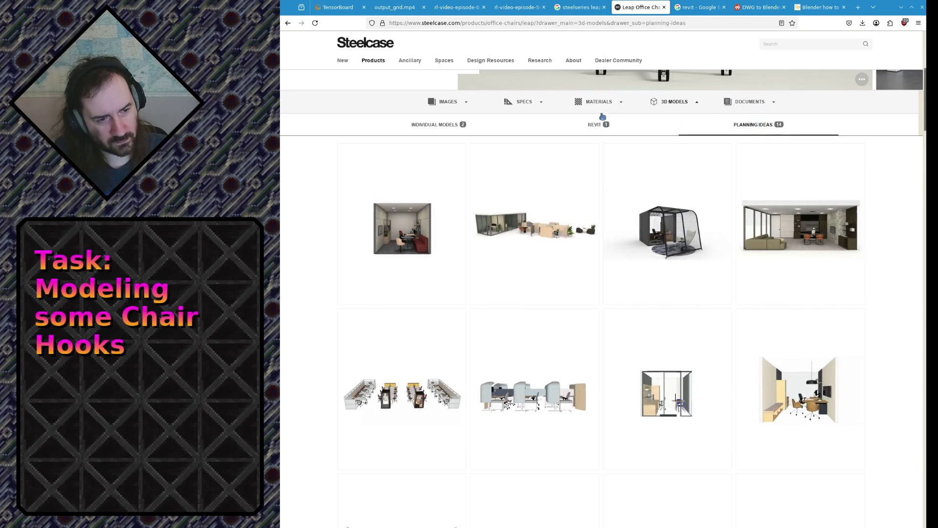
pyautogui.click(473, 23)
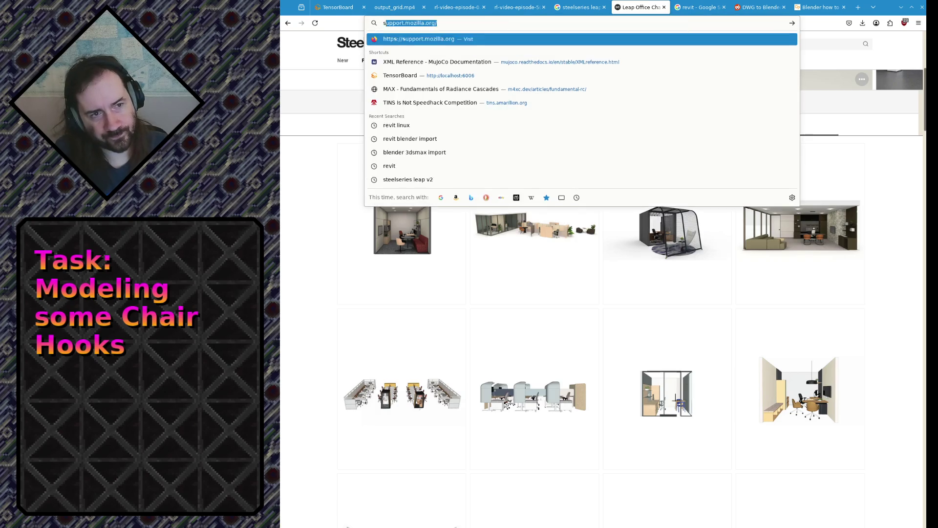
# Search Google for 'steelcase leap v2'.
pyautogui.write('steelcas')
pyautogui.press('Down')
pyautogui.press('Return')
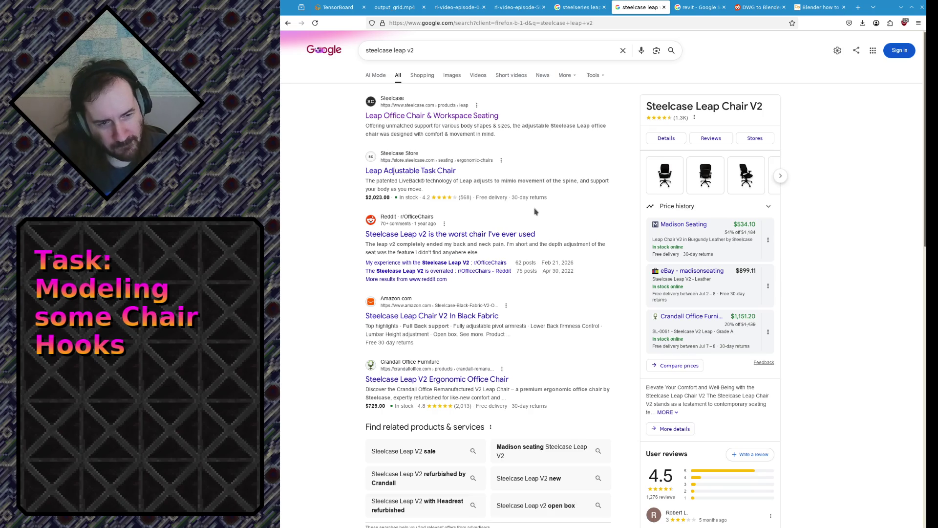
# In image results, open a Steelcase Leap chair image's source page, then close it.
pyautogui.click(452, 76)
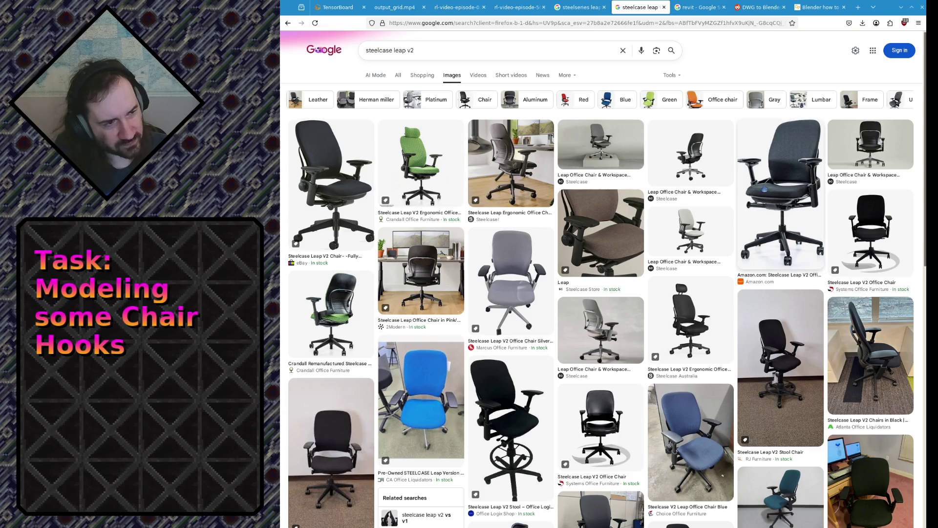
pyautogui.click(869, 136)
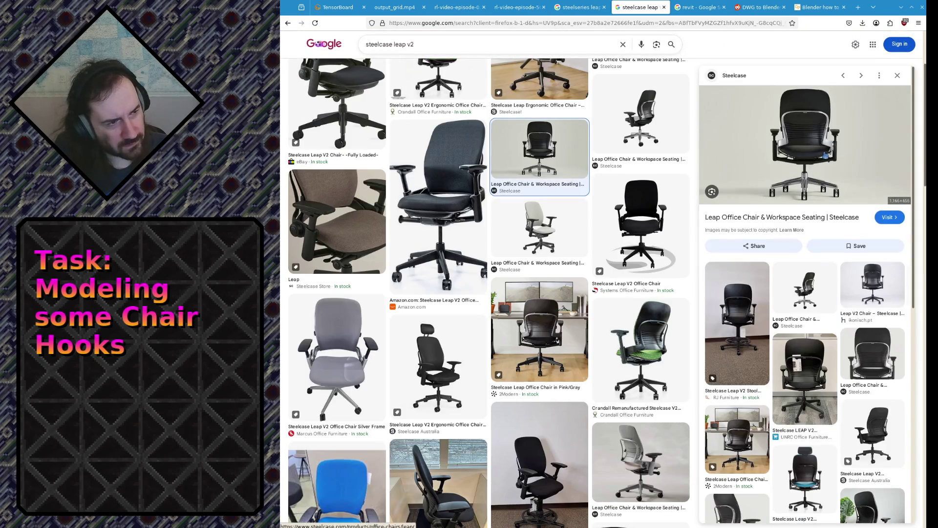
pyautogui.click(825, 155)
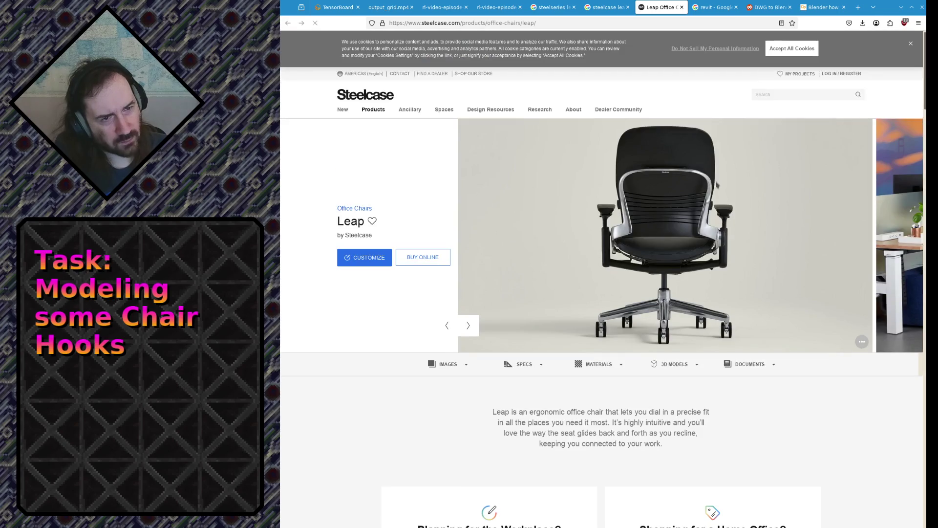
pyautogui.click(682, 8)
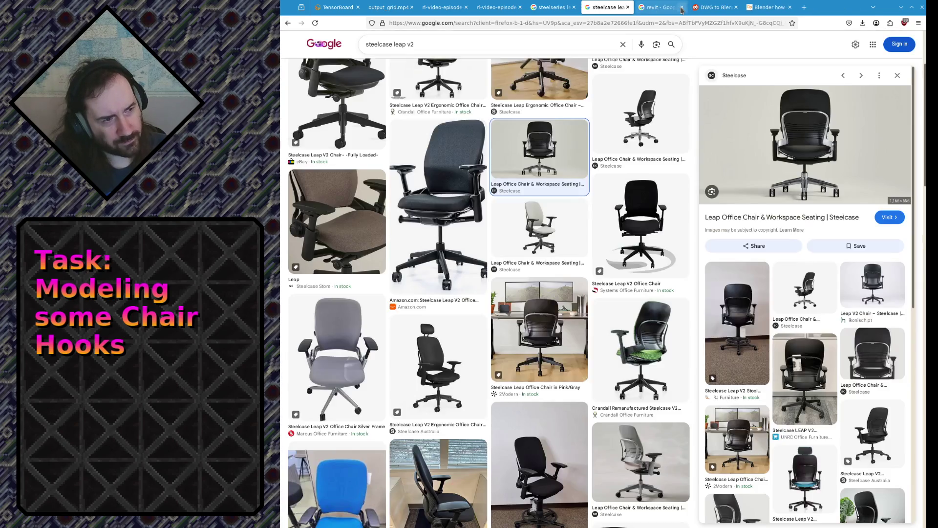
# Preview the eBay 'Steelcase Leap V2 Chair - Fully Loaded' listing image.
pyautogui.scroll(3, 370, 236)
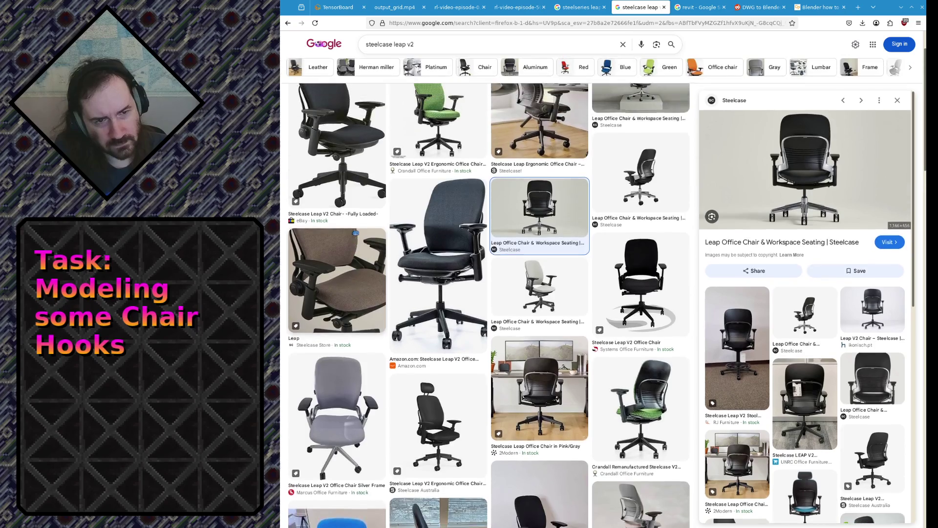
pyautogui.click(342, 160)
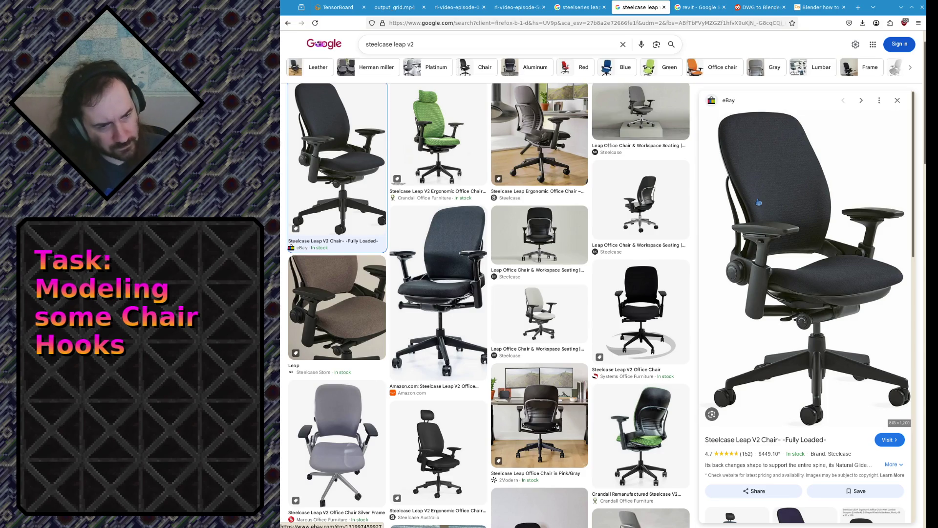
pyautogui.scroll(-3, 611, 312)
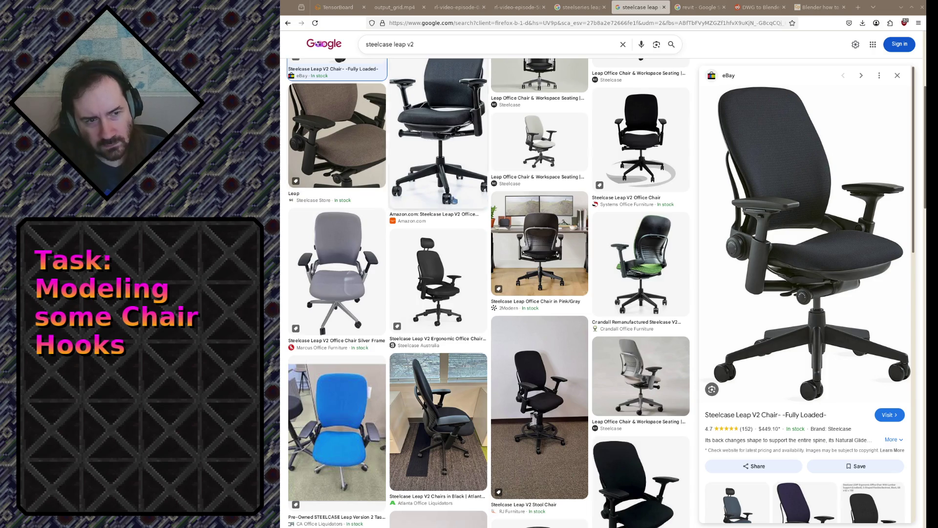
pyautogui.scroll(-7, 531, 271)
pyautogui.scroll(10, 531, 271)
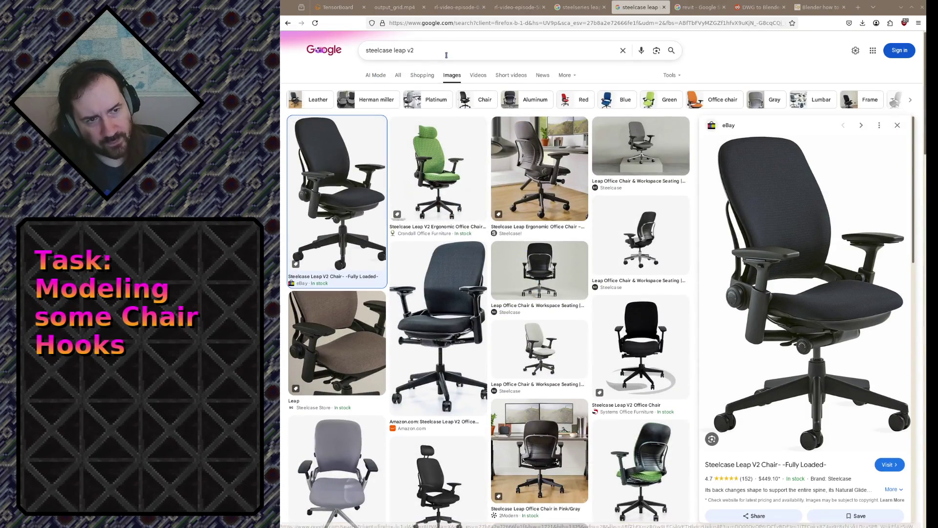
pyautogui.click(446, 56)
# Search 'steelcase leap v2 underside' and open the Reddit seat-modification post.
pyautogui.write('i')
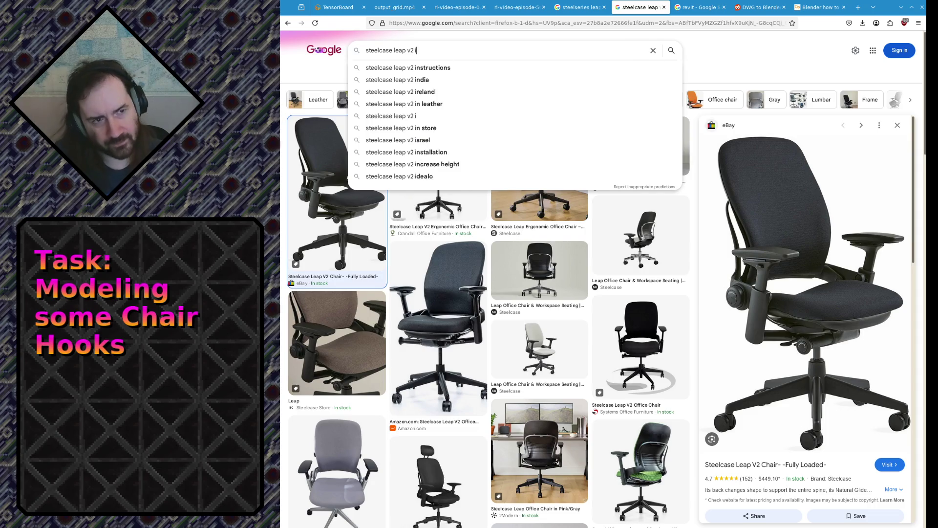
pyautogui.press('BackSpace')
pyautogui.write('underside')
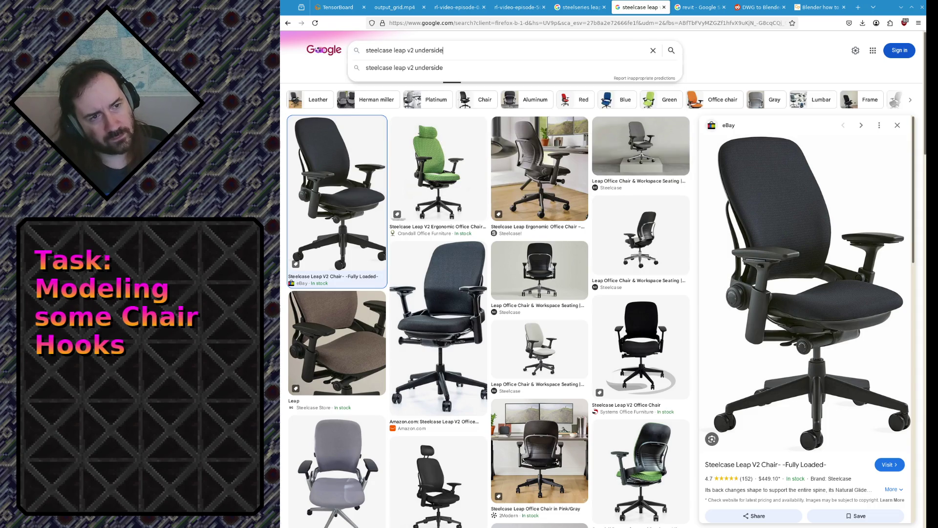
pyautogui.press('Return')
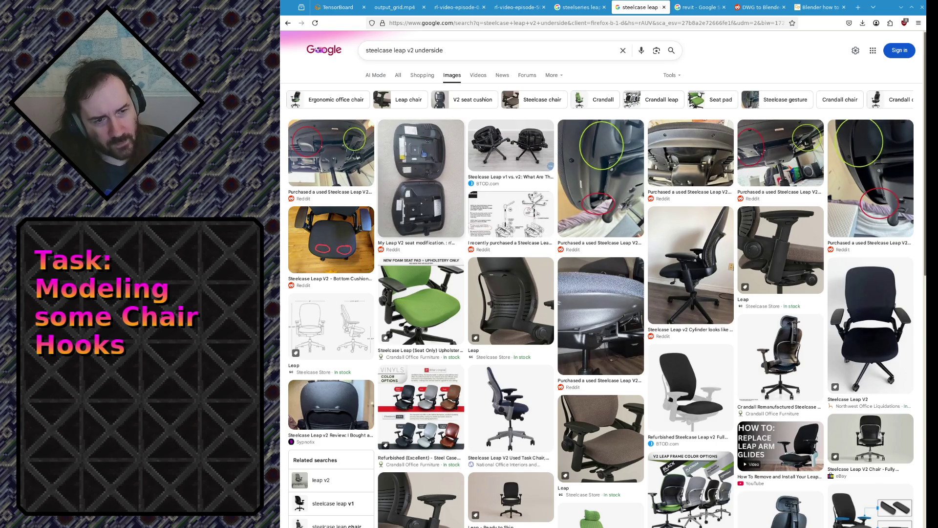
pyautogui.click(421, 156)
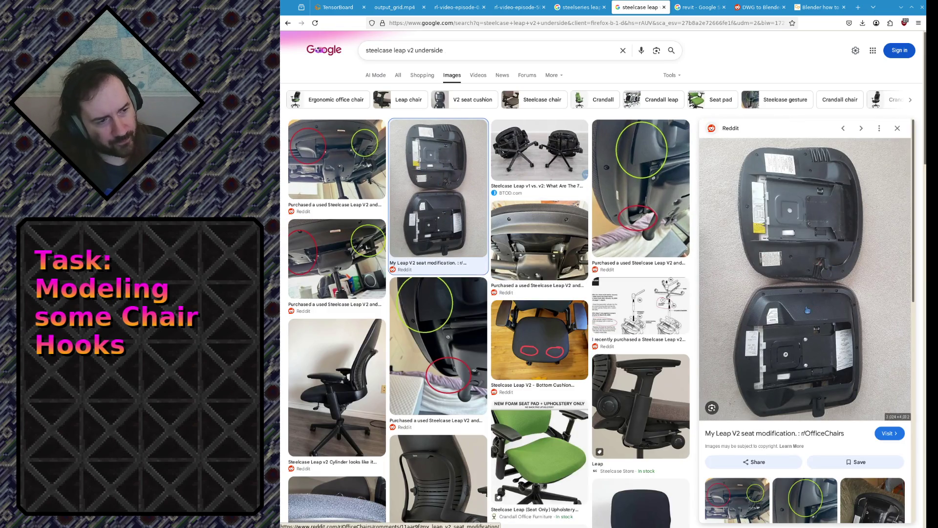
pyautogui.click(807, 309)
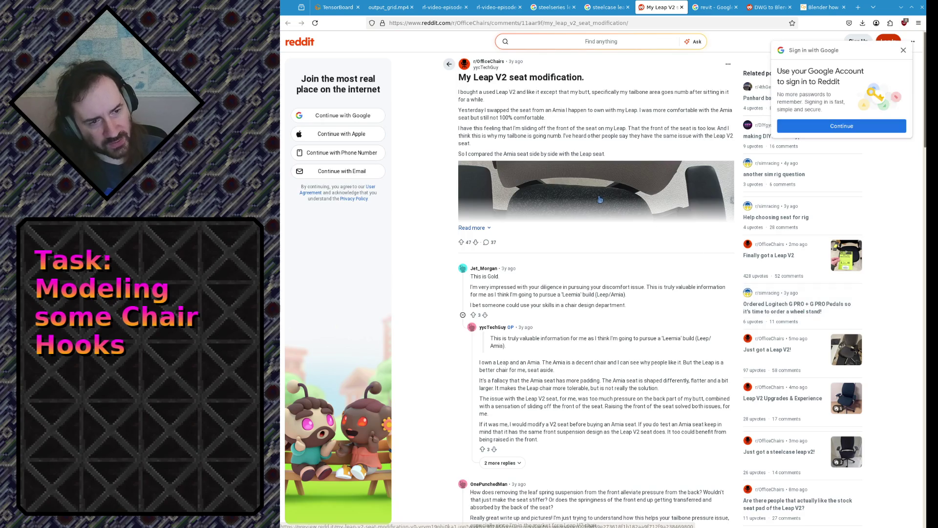
# View the post's photo, scroll through the post, and open the seat-pan photo full size.
pyautogui.click(545, 196)
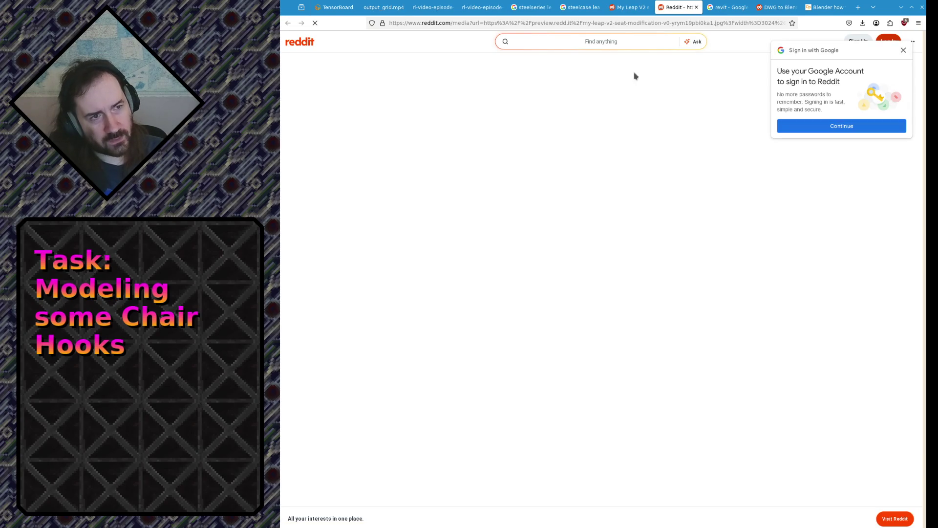
pyautogui.click(696, 7)
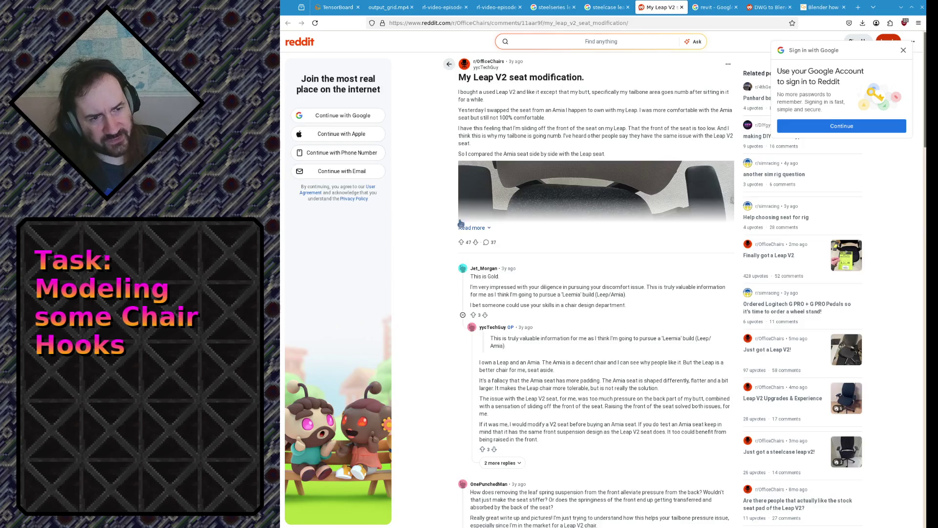
pyautogui.scroll(-4, 476, 224)
pyautogui.scroll(2, 489, 220)
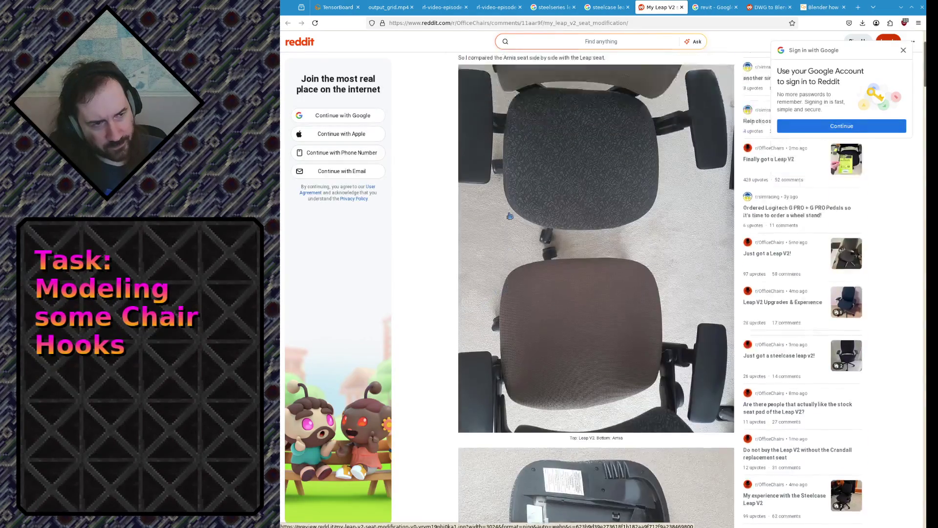
pyautogui.scroll(2, 509, 215)
pyautogui.scroll(-6, 530, 204)
pyautogui.scroll(-10, 531, 201)
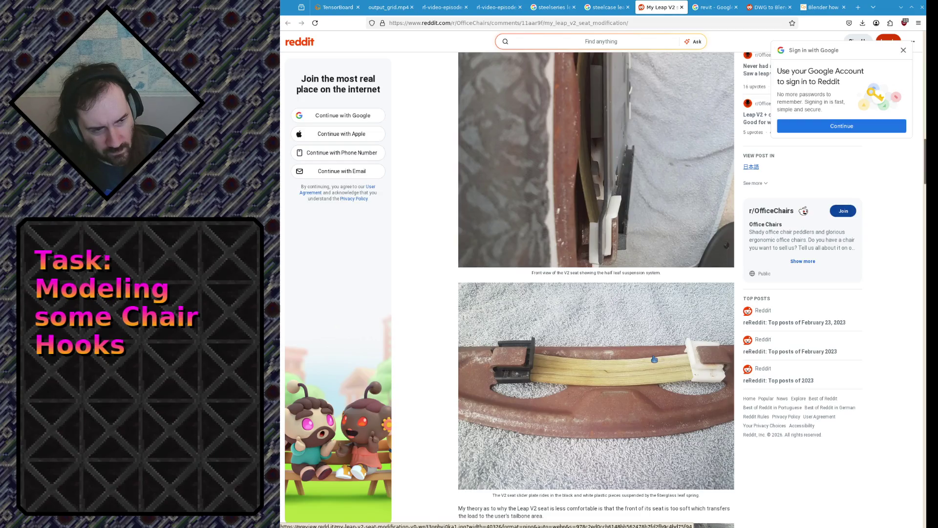
pyautogui.scroll(-15, 654, 359)
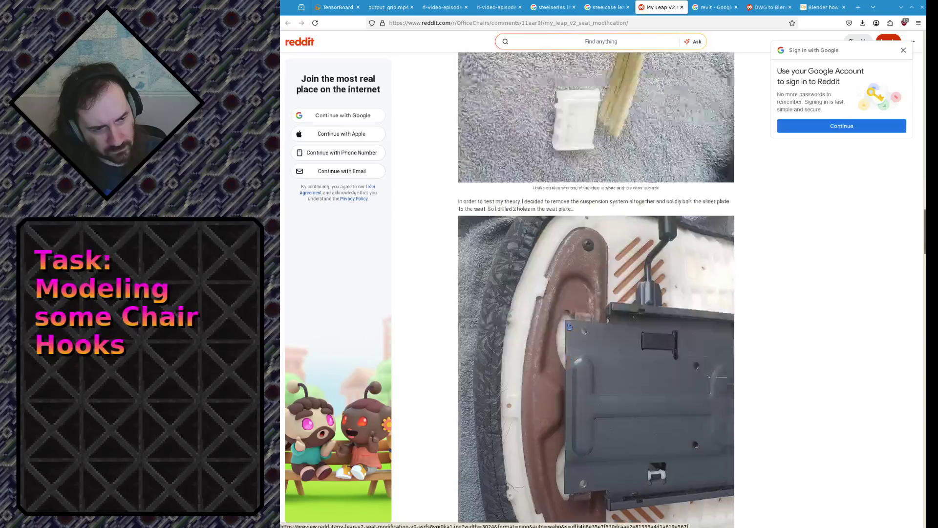
pyautogui.scroll(-10, 570, 323)
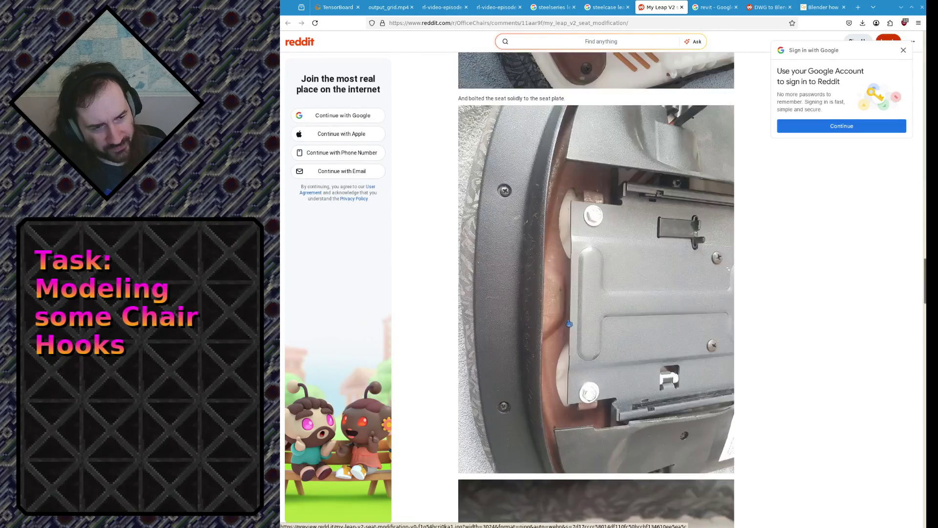
pyautogui.scroll(-12, 579, 304)
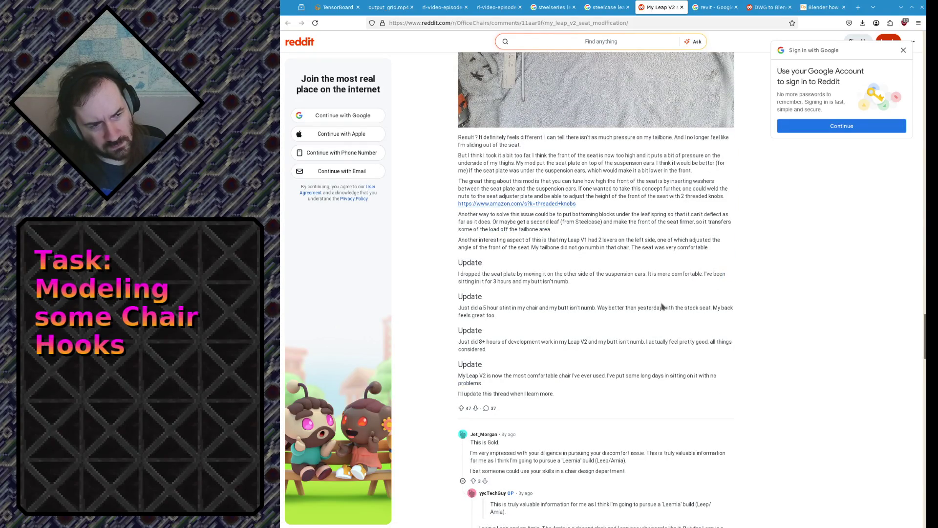
pyautogui.scroll(5, 662, 306)
pyautogui.scroll(20, 626, 339)
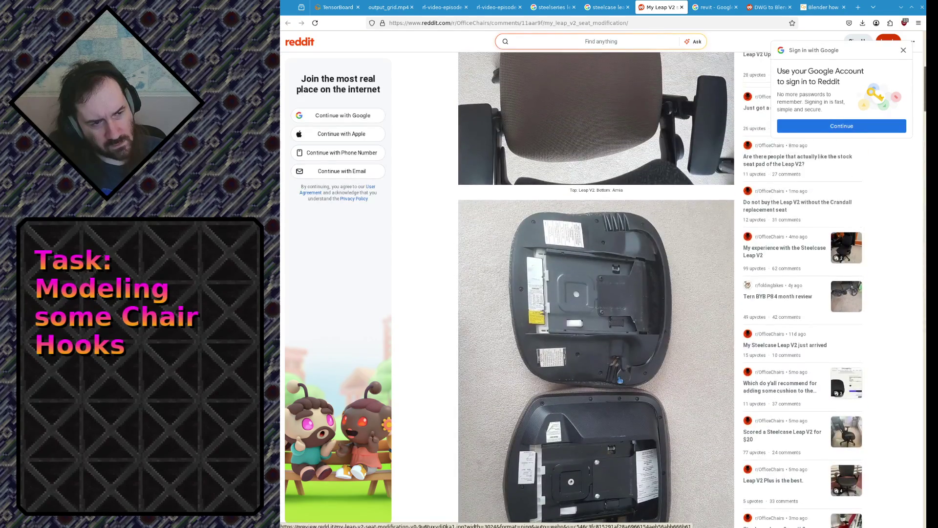
pyautogui.scroll(-3, 625, 342)
pyautogui.click(628, 303)
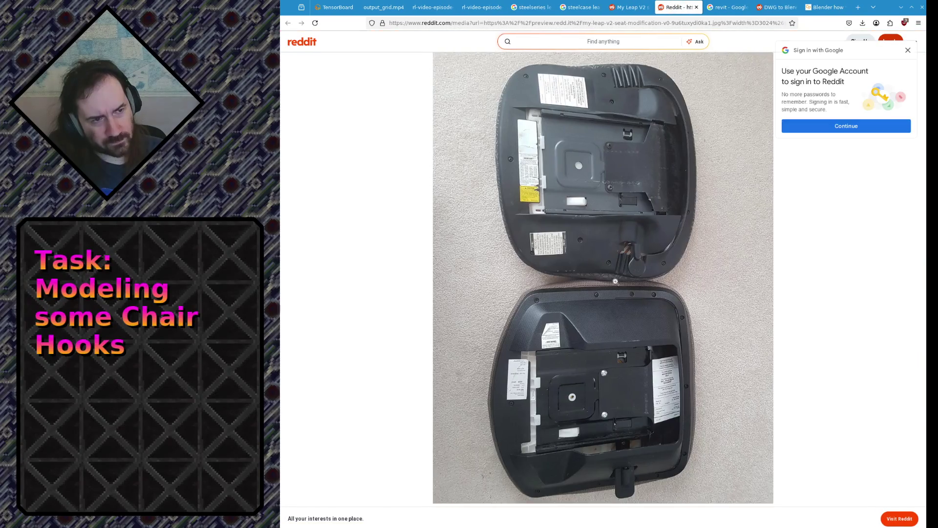
# Zoom into the seat-pan photo, pan over the labels and brackets, then zoom out to fit.
pyautogui.click(600, 214)
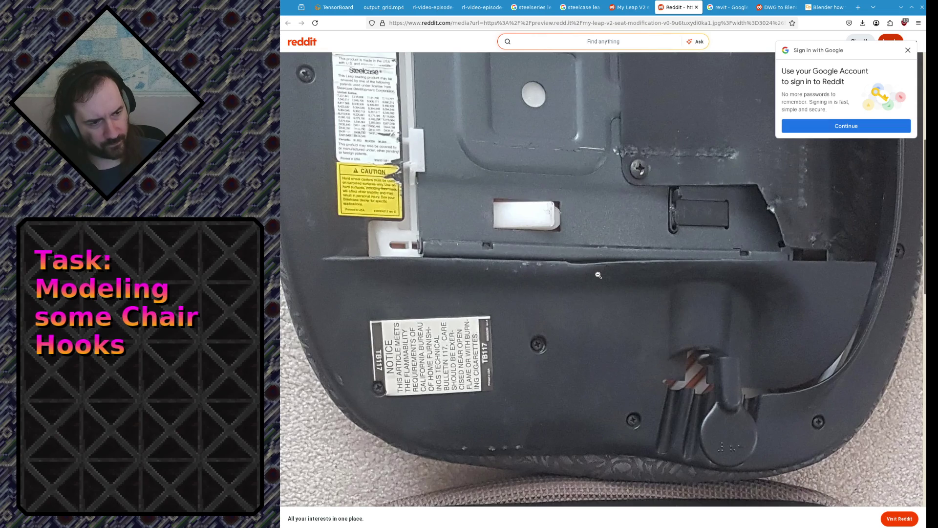
pyautogui.scroll(5, 667, 299)
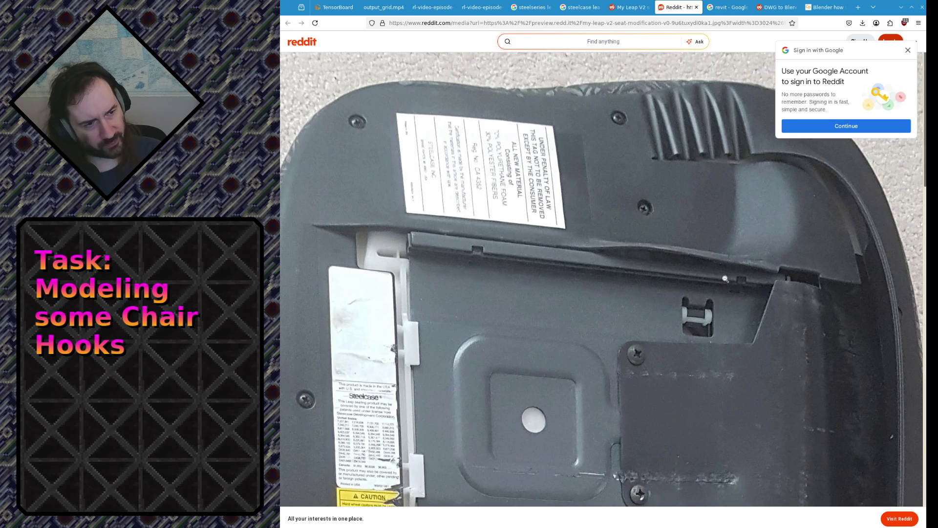
pyautogui.scroll(-6, 725, 279)
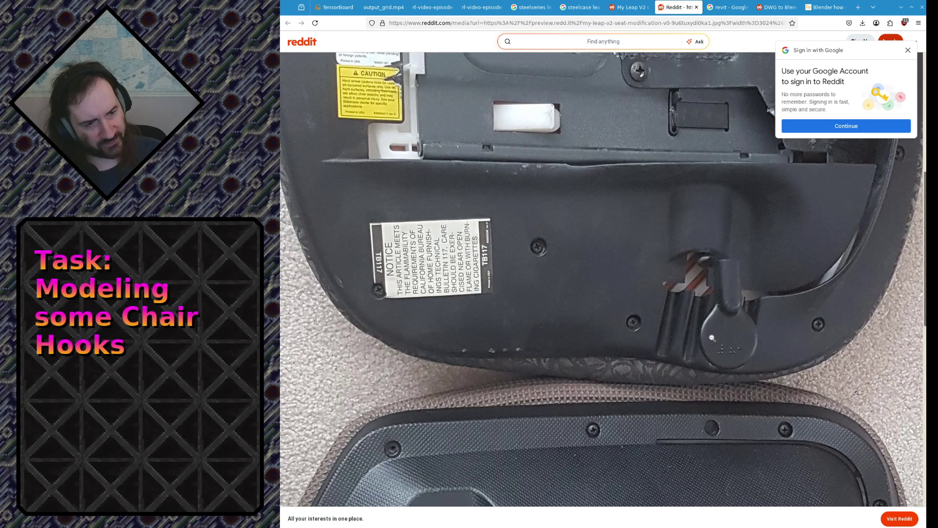
pyautogui.scroll(6, 712, 338)
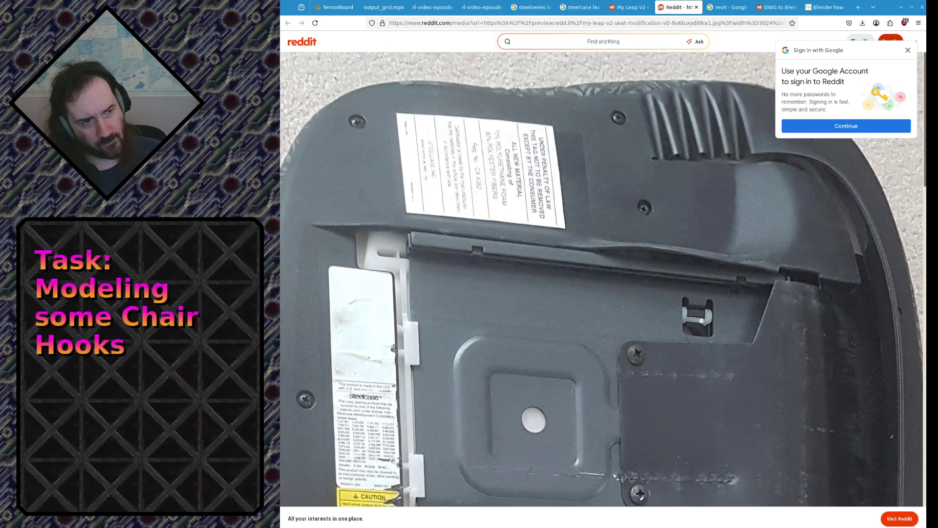
pyautogui.scroll(-6, 701, 321)
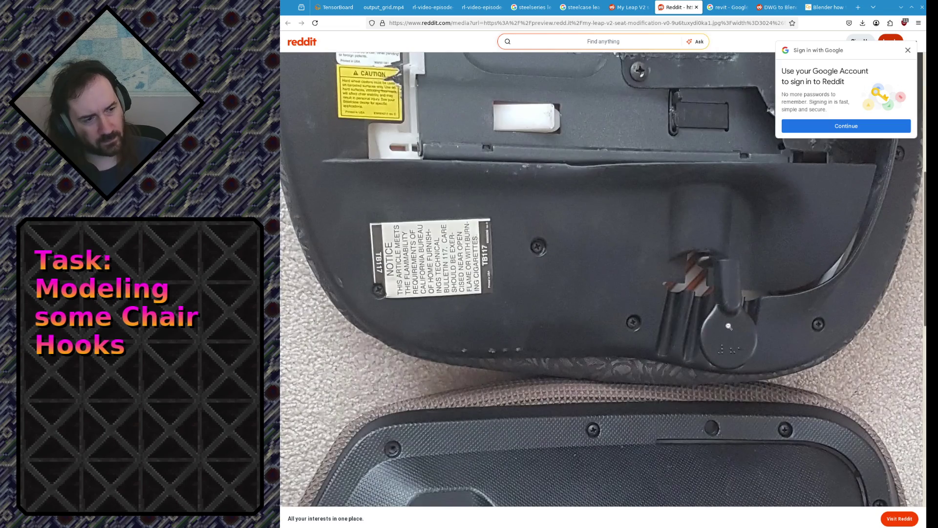
pyautogui.scroll(3, 730, 317)
pyautogui.scroll(-2, 743, 303)
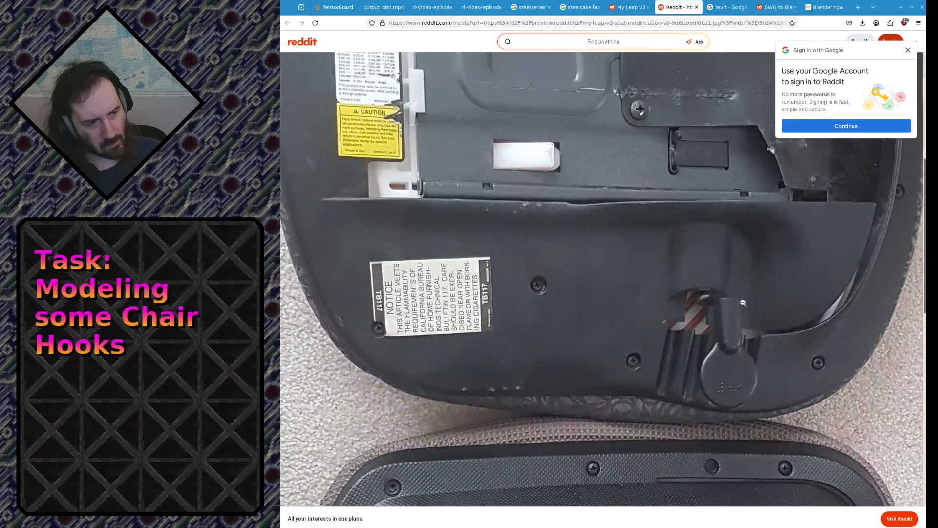
pyautogui.scroll(6, 743, 302)
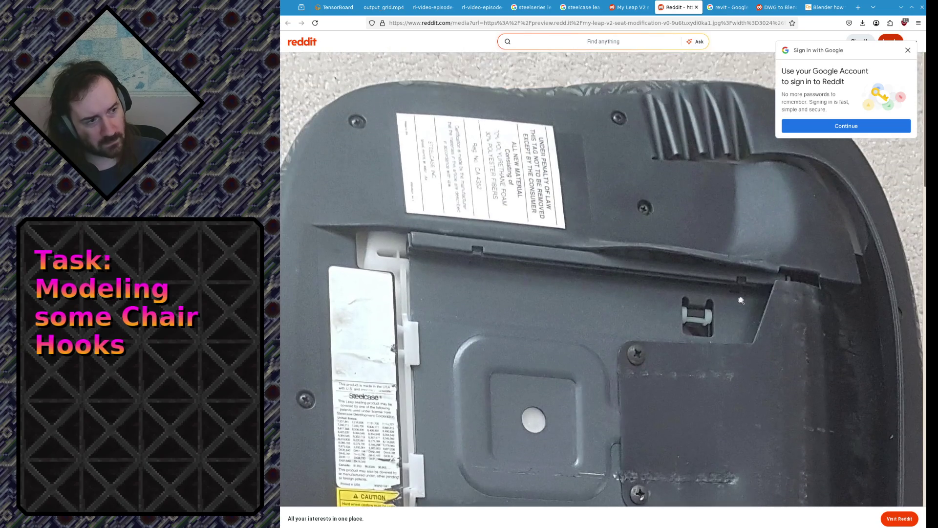
pyautogui.scroll(-1, 740, 302)
pyautogui.scroll(-4, 740, 302)
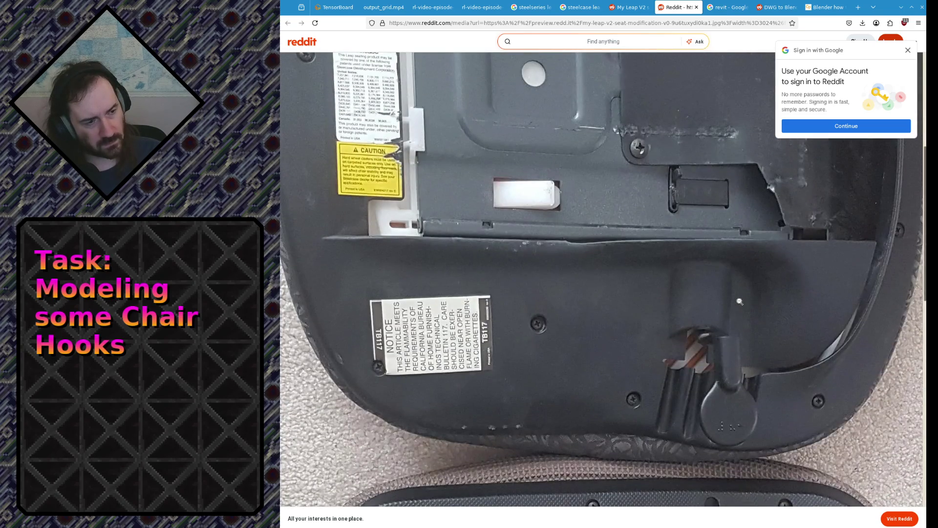
pyautogui.scroll(3, 740, 302)
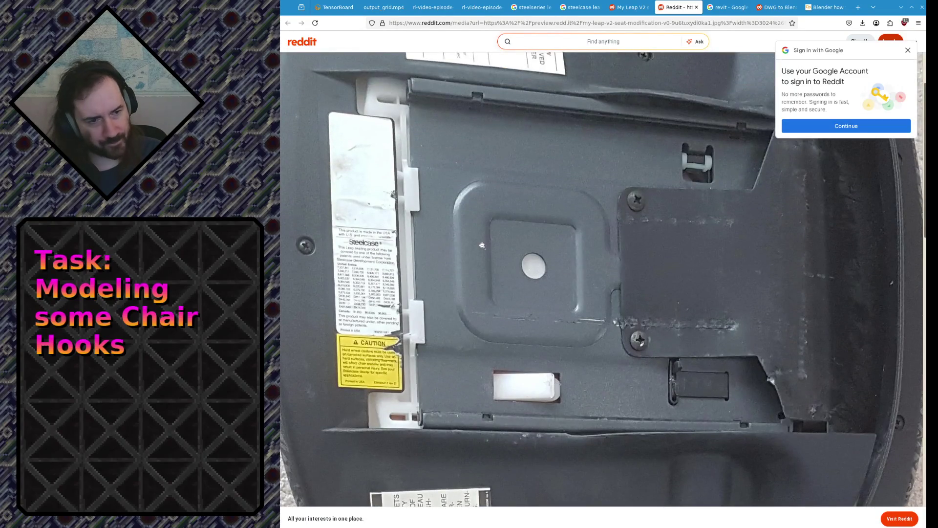
pyautogui.scroll(-3, 484, 246)
pyautogui.scroll(9, 380, 272)
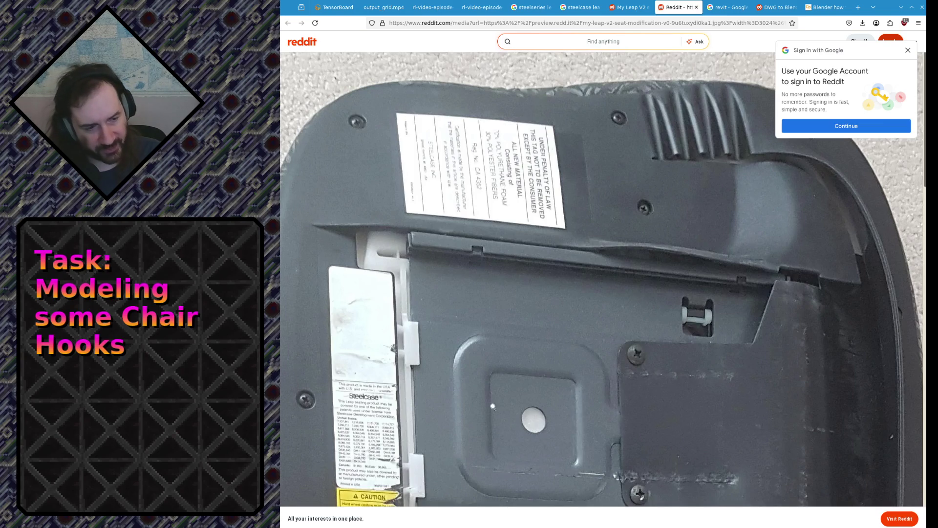
pyautogui.click(438, 240)
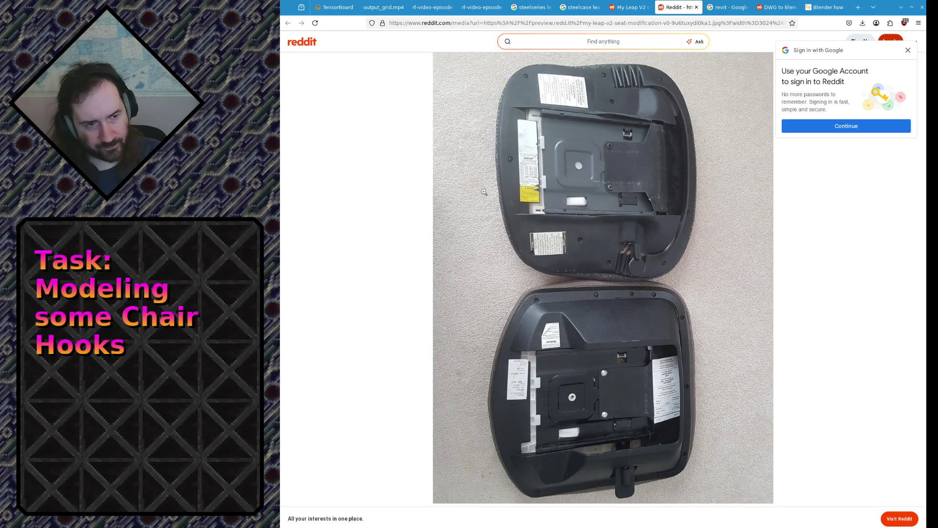
# Zoom in on the seat's top-left edge and pan over it, then reopen the My Leap V2 tab.
pyautogui.click(510, 111)
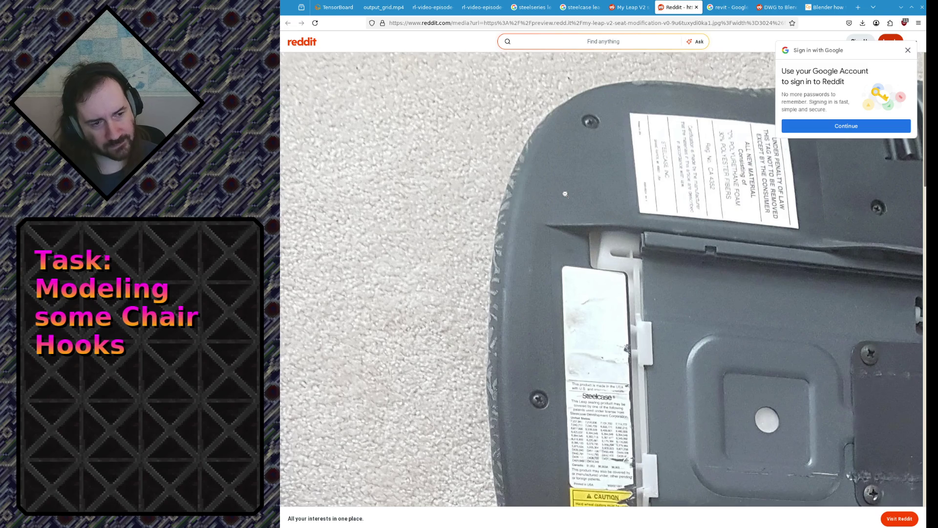
pyautogui.scroll(-8, 552, 217)
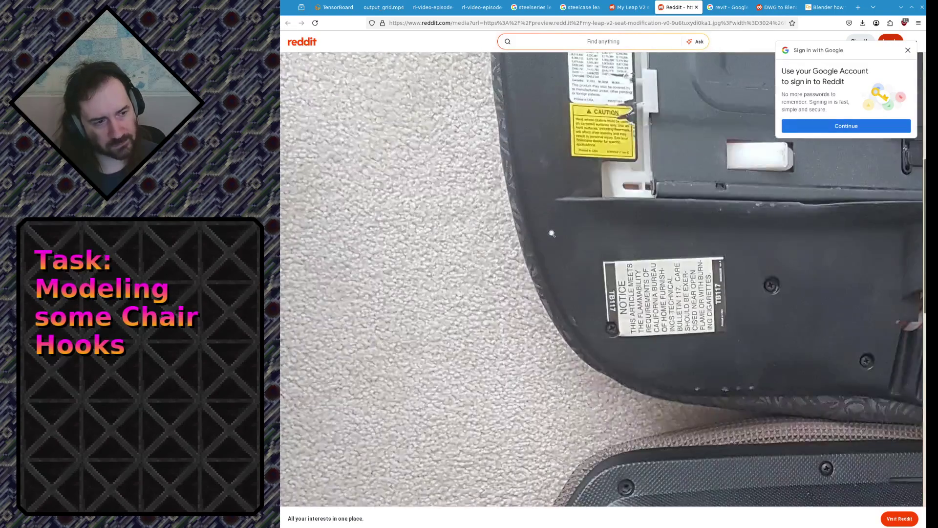
pyautogui.scroll(8, 556, 259)
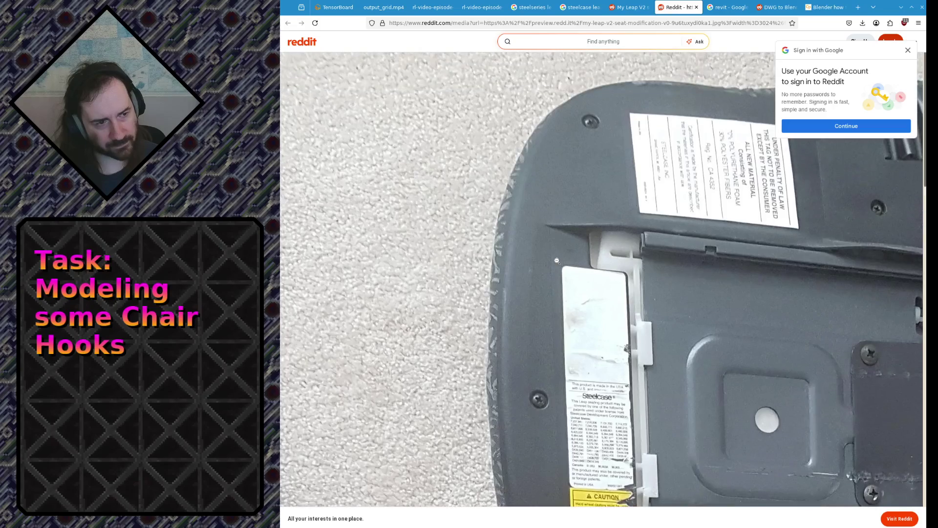
pyautogui.scroll(-7, 557, 261)
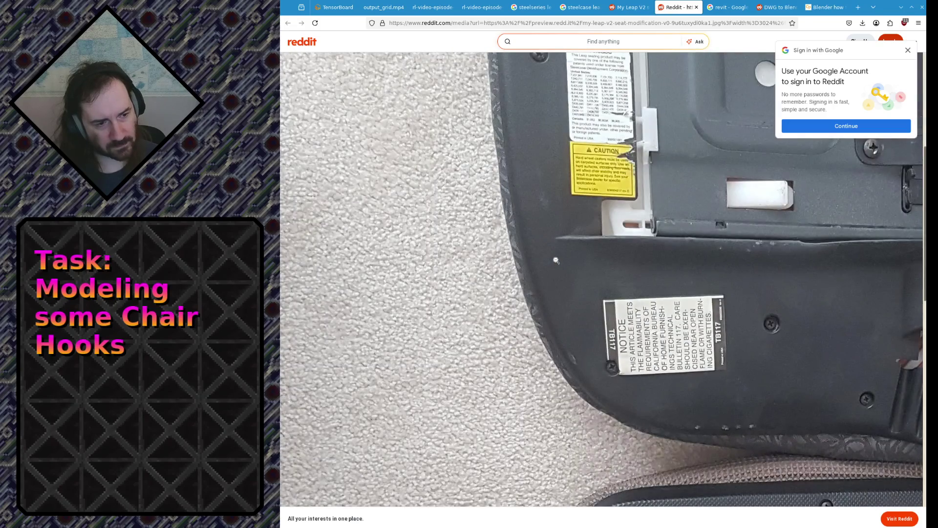
pyautogui.scroll(7, 556, 260)
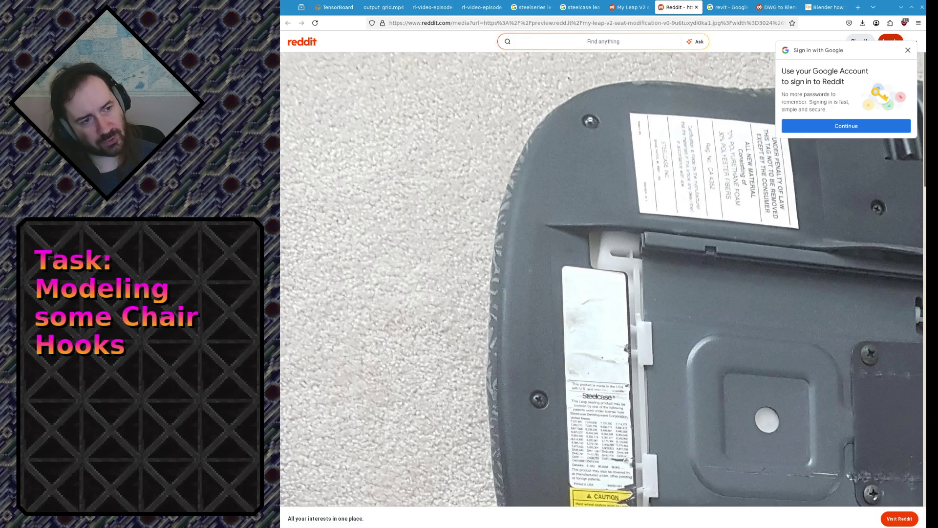
pyautogui.scroll(-5, 541, 237)
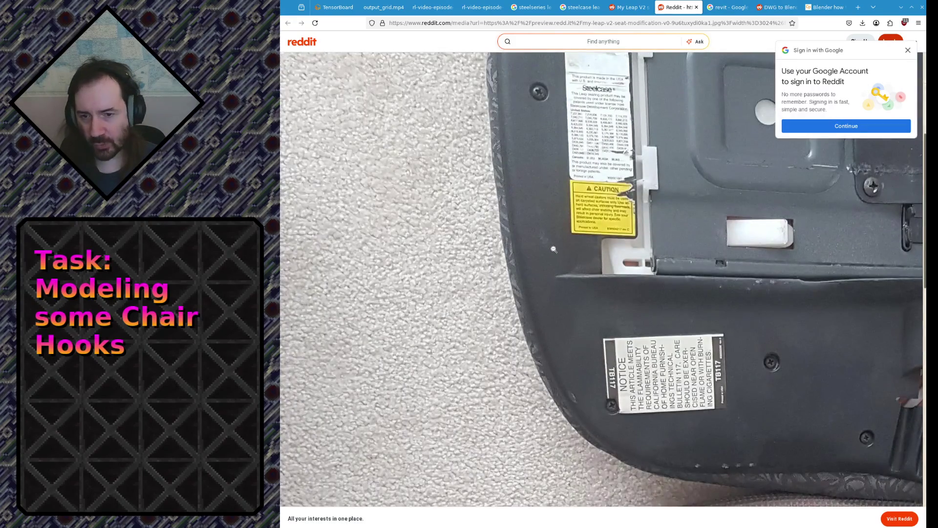
pyautogui.scroll(6, 555, 249)
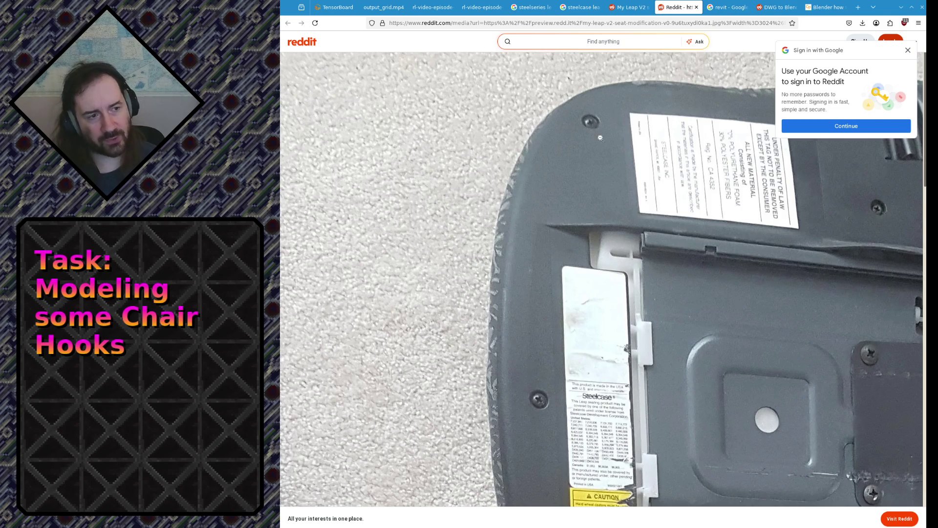
pyautogui.scroll(-5, 555, 160)
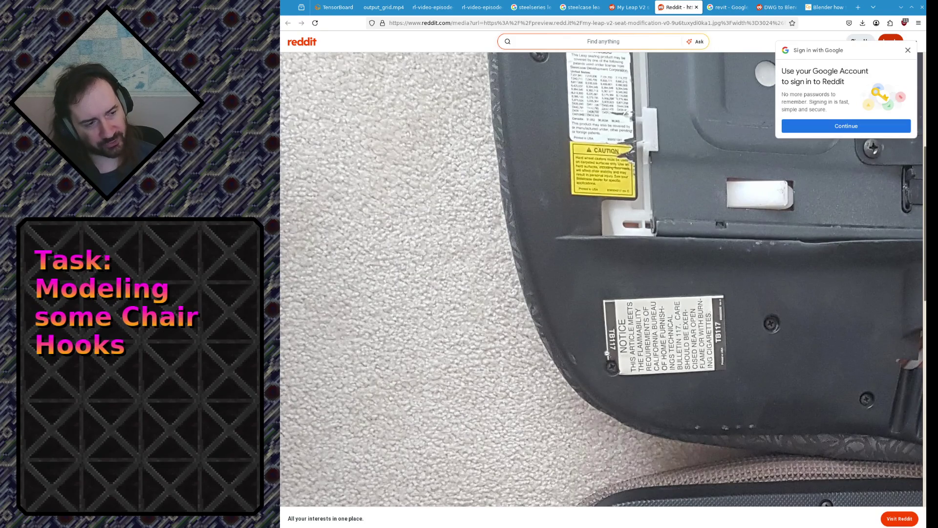
pyautogui.scroll(4, 617, 359)
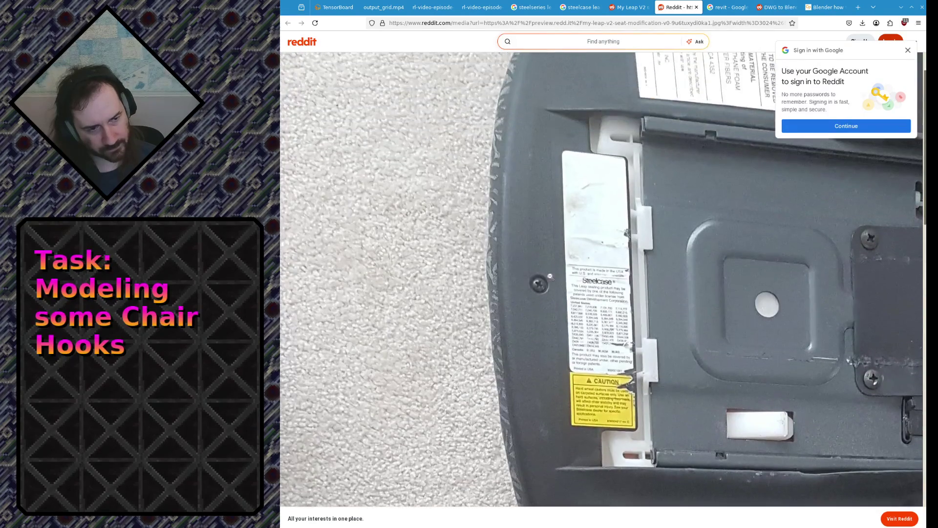
pyautogui.scroll(1, 523, 285)
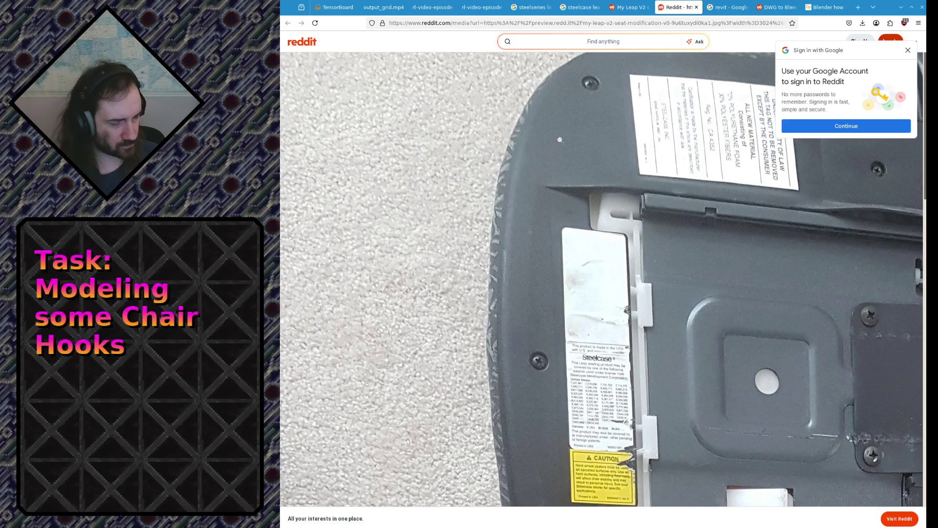
pyautogui.scroll(-4, 578, 112)
pyautogui.scroll(-2, 578, 112)
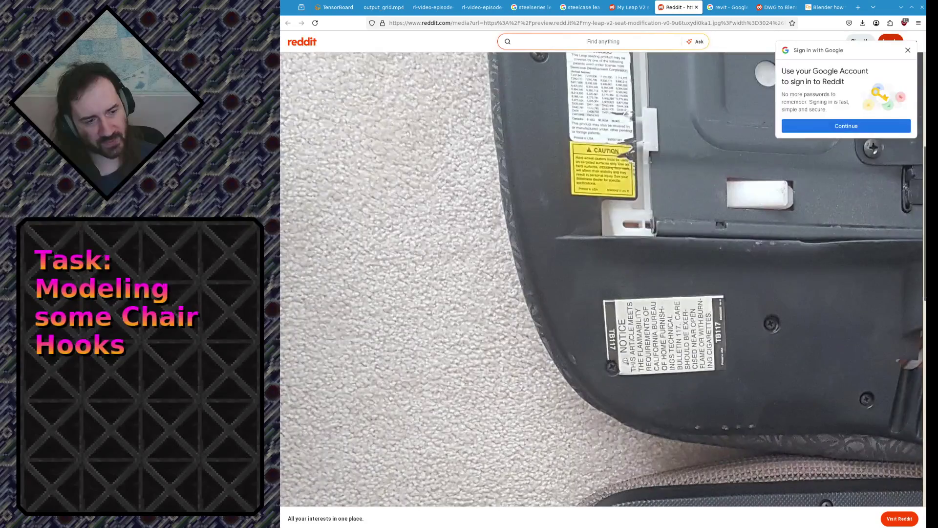
pyautogui.scroll(1, 569, 312)
pyautogui.scroll(7, 569, 312)
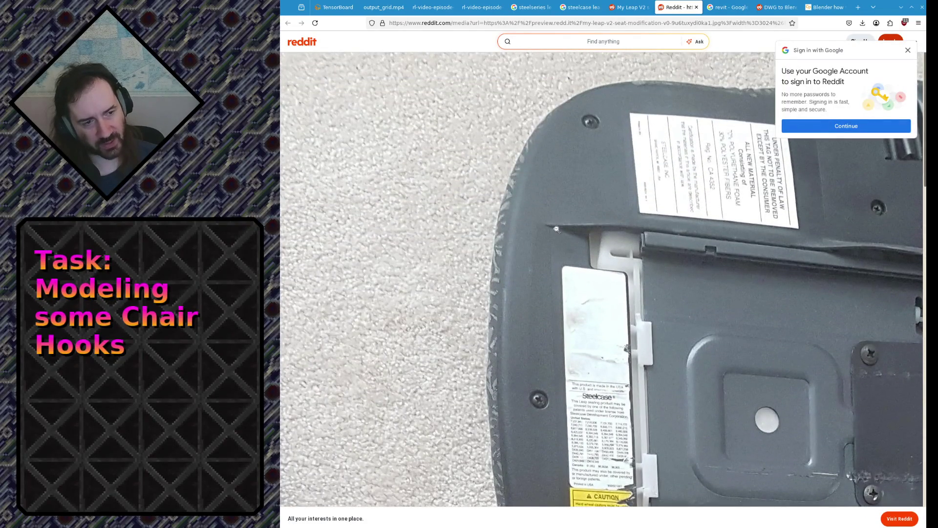
pyautogui.click(633, 10)
pyautogui.scroll(1, 622, 241)
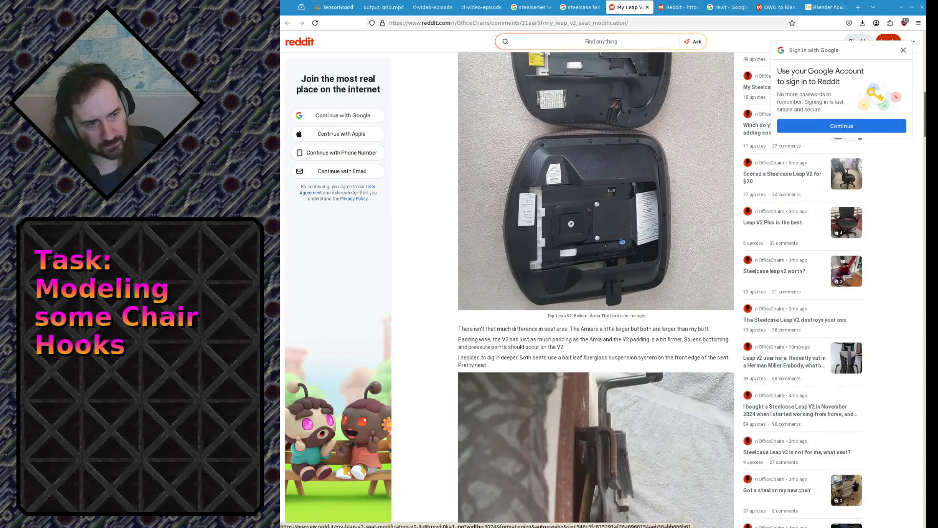
# Scroll the post to its seat photo, then return to the 'steelcase leap v2 underside' image results.
pyautogui.scroll(2, 623, 283)
pyautogui.scroll(1, 622, 283)
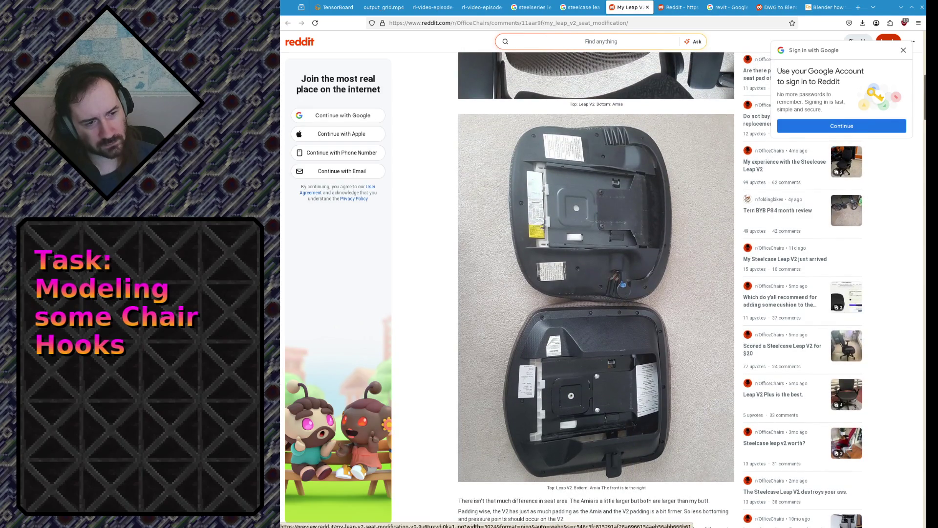
pyautogui.scroll(-1, 623, 285)
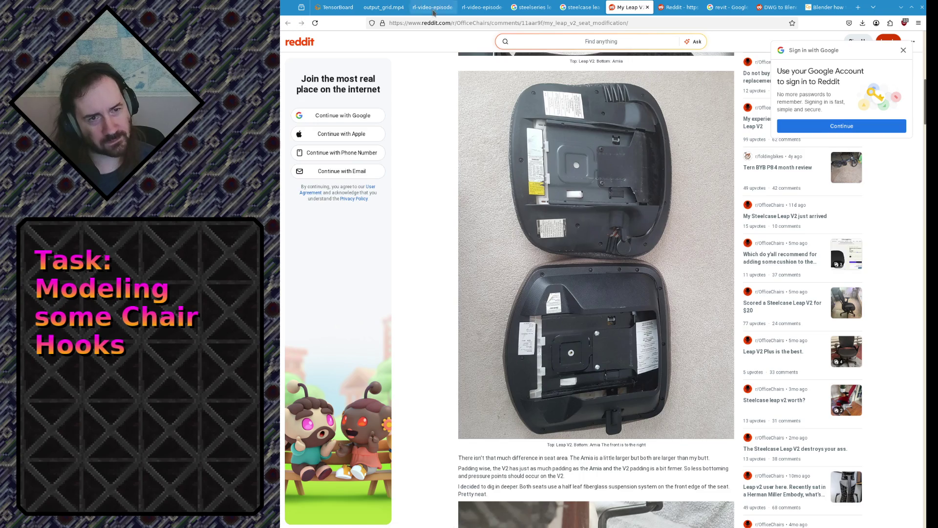
pyautogui.click(581, 8)
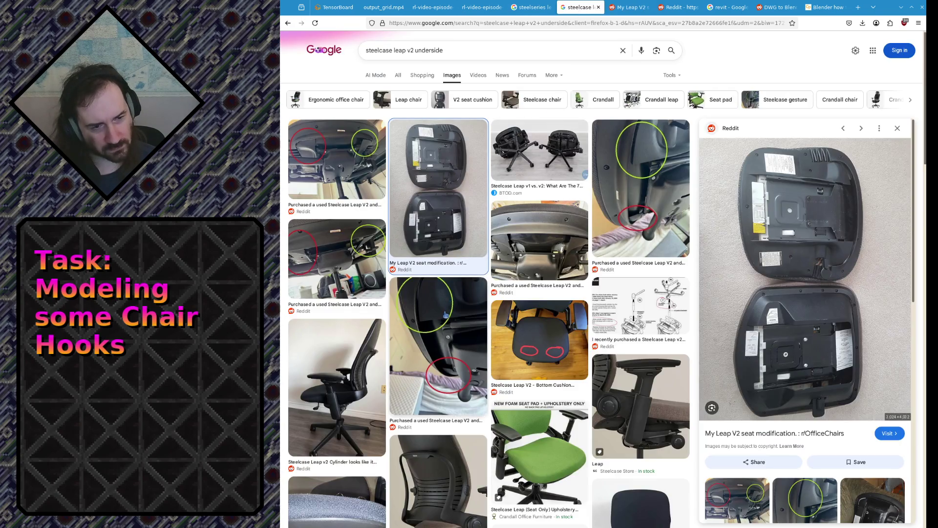
# Preview the v1-vs-v2 and circled-hook images, ending on the non-symmetric used Leap V2 underside.
pyautogui.click(445, 315)
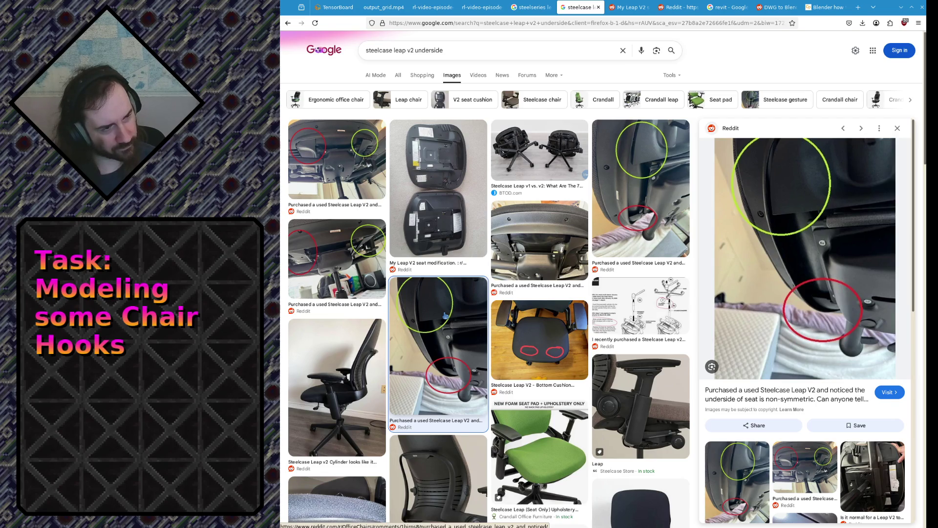
pyautogui.click(538, 151)
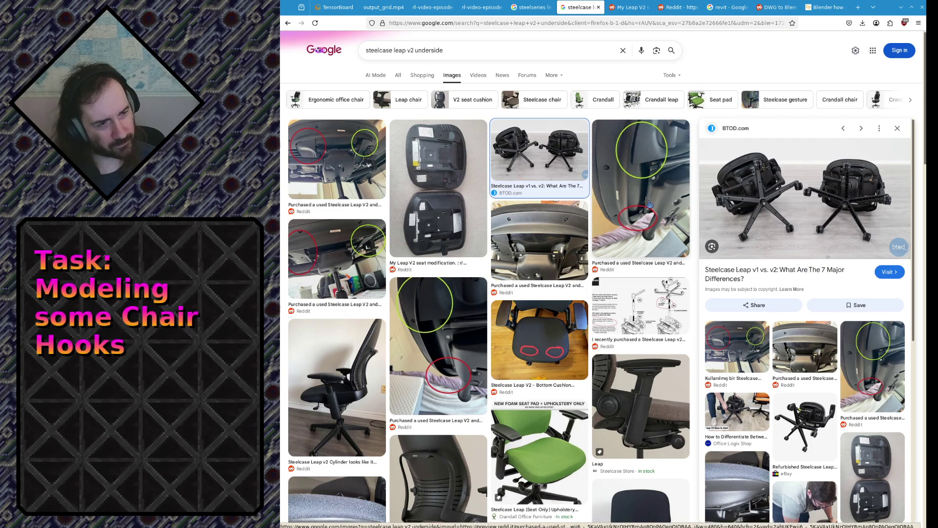
pyautogui.click(650, 204)
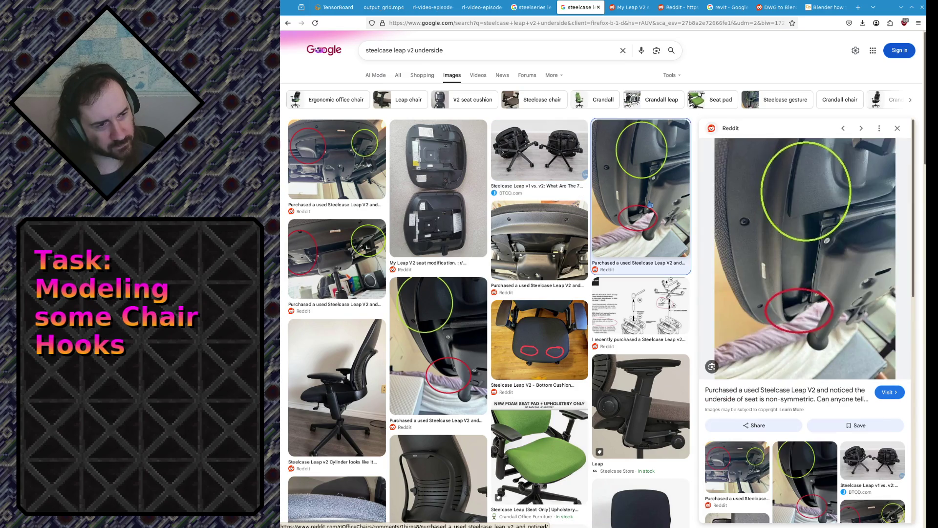
pyautogui.click(359, 172)
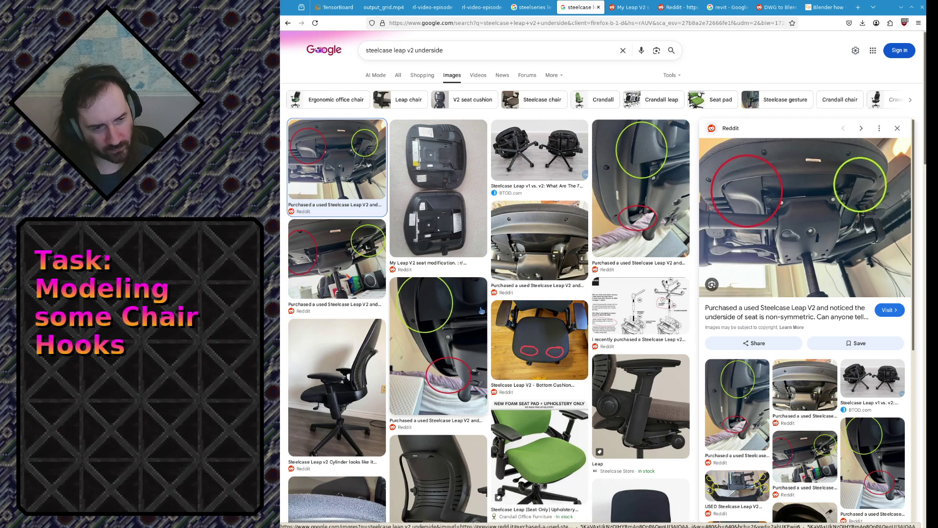
# Preview Crandall's green NEW FOAM SEAT PAD result and bring up its $165.00 product page.
pyautogui.scroll(-5, 481, 310)
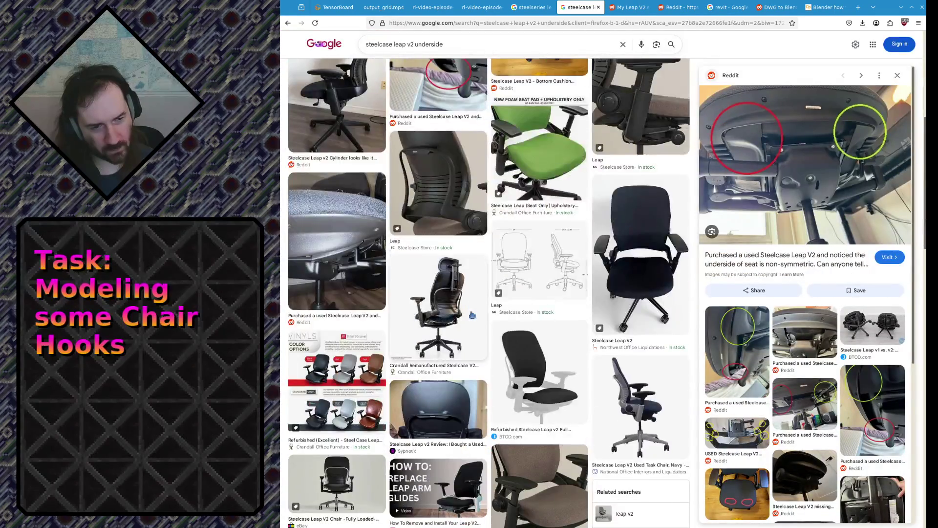
pyautogui.scroll(-5, 472, 315)
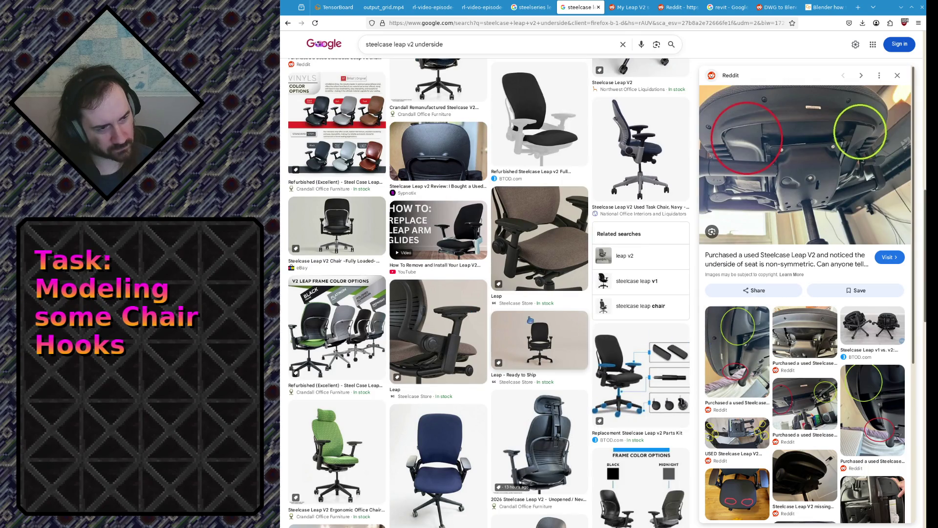
pyautogui.scroll(-3, 532, 321)
pyautogui.scroll(5, 475, 323)
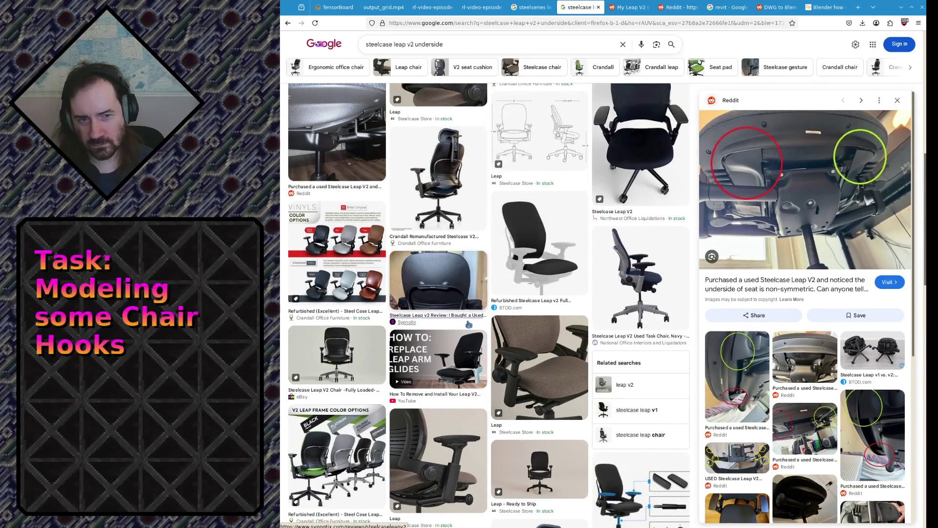
pyautogui.scroll(5, 464, 326)
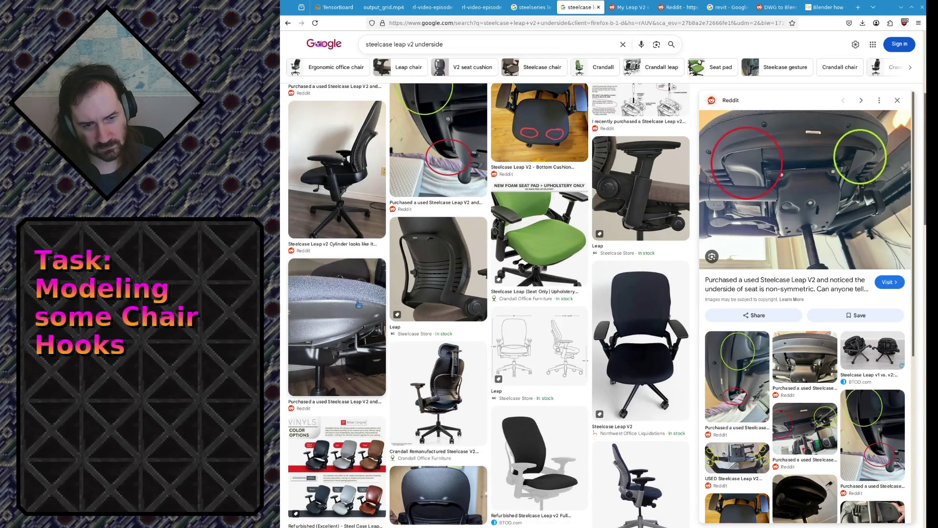
pyautogui.scroll(3, 358, 304)
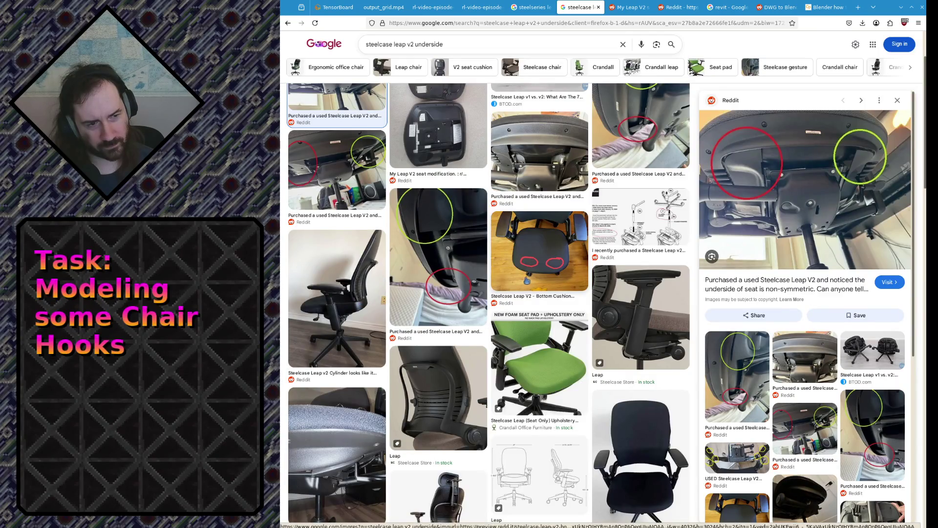
pyautogui.click(538, 361)
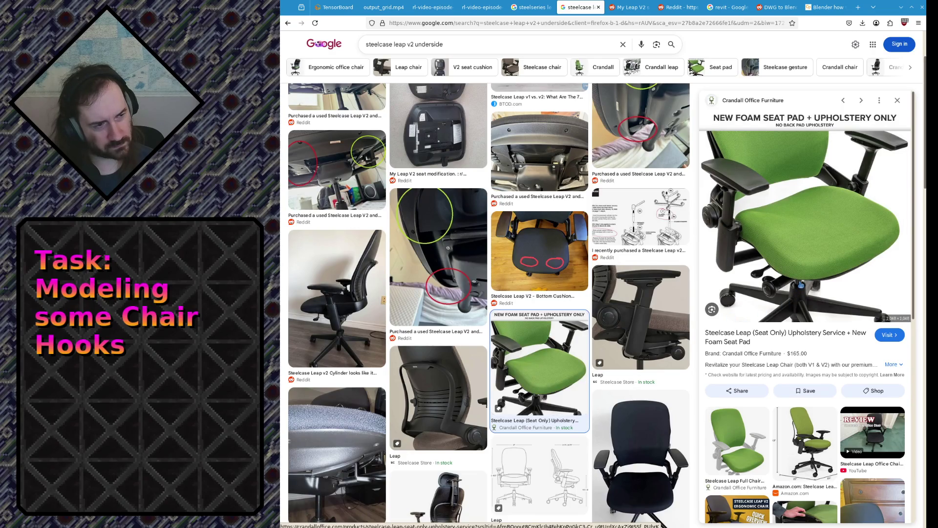
pyautogui.middleClick(796, 340)
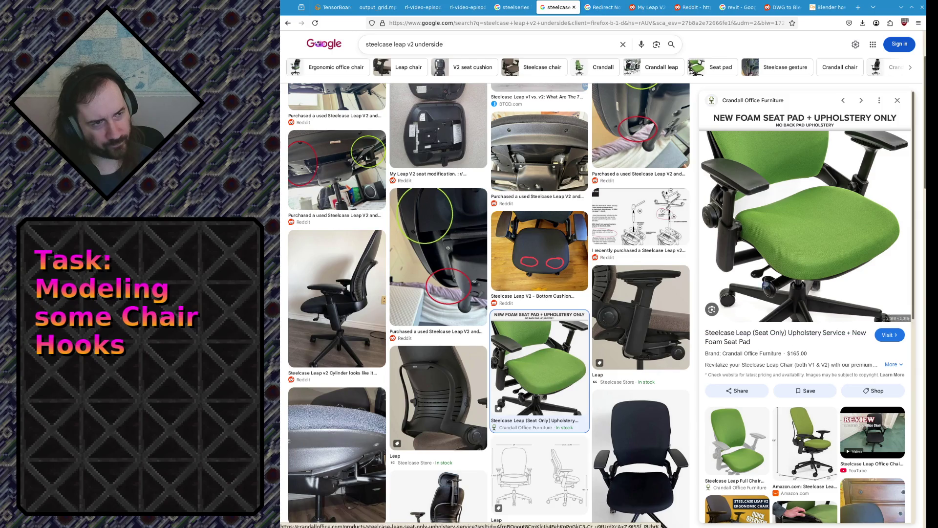
pyautogui.click(604, 7)
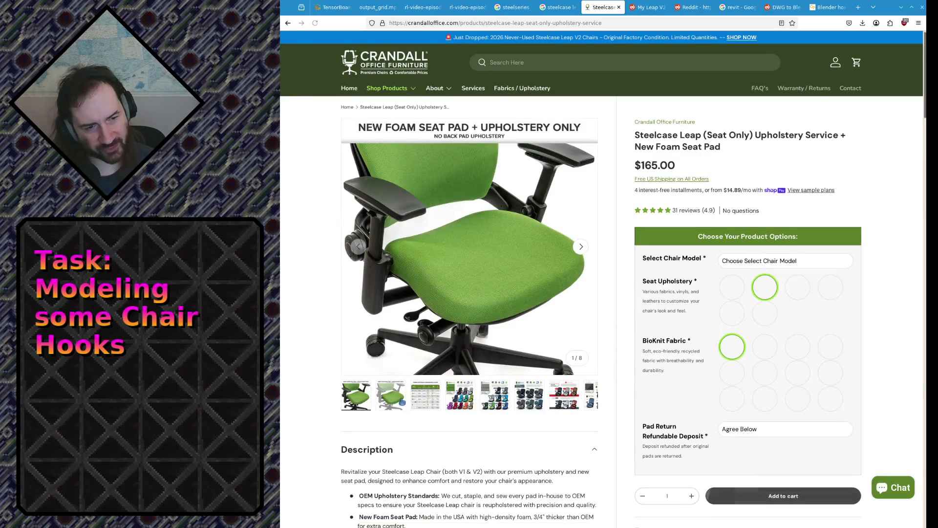
# Browse the product gallery's BioKnit, Vinyls and Leather colour charts, then the green chair photo.
pyautogui.click(462, 400)
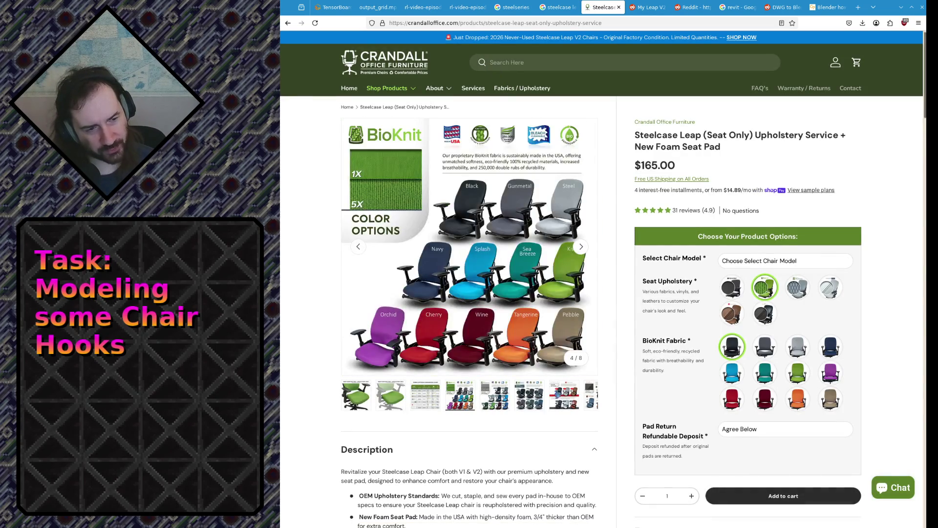
pyautogui.click(442, 398)
pyautogui.click(573, 396)
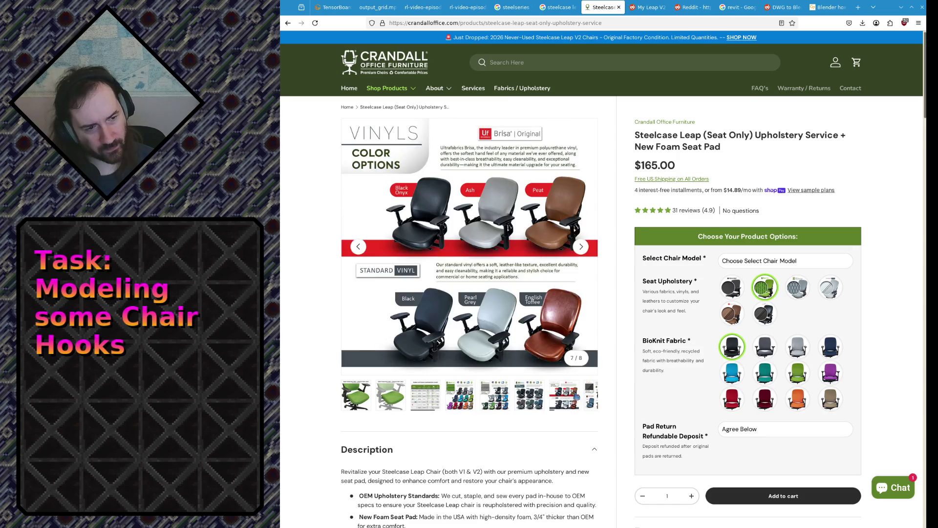
pyautogui.click(590, 397)
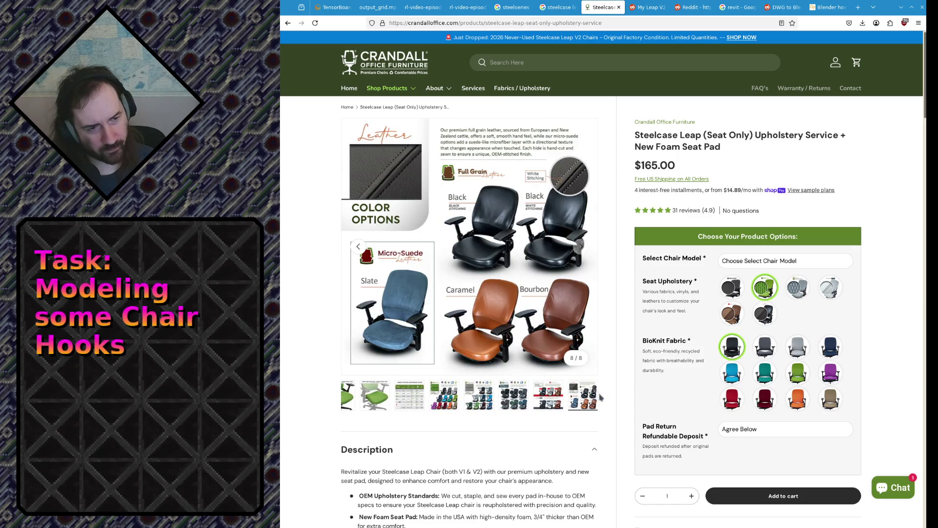
pyautogui.click(351, 395)
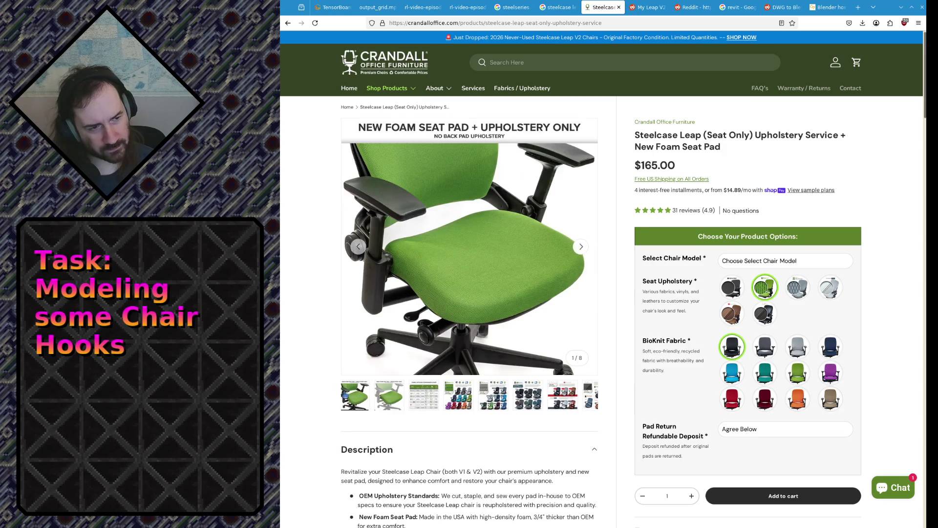
# Read the comfort and upholstery description, then go back to the 'steelcase leap v2 underside' results.
pyautogui.scroll(-4, 343, 395)
pyautogui.scroll(-2, 314, 433)
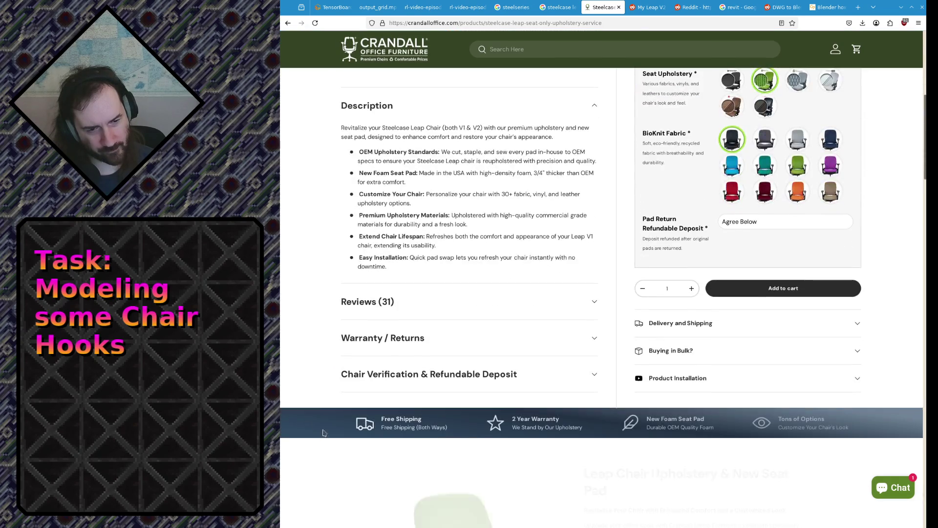
pyautogui.scroll(2, 320, 307)
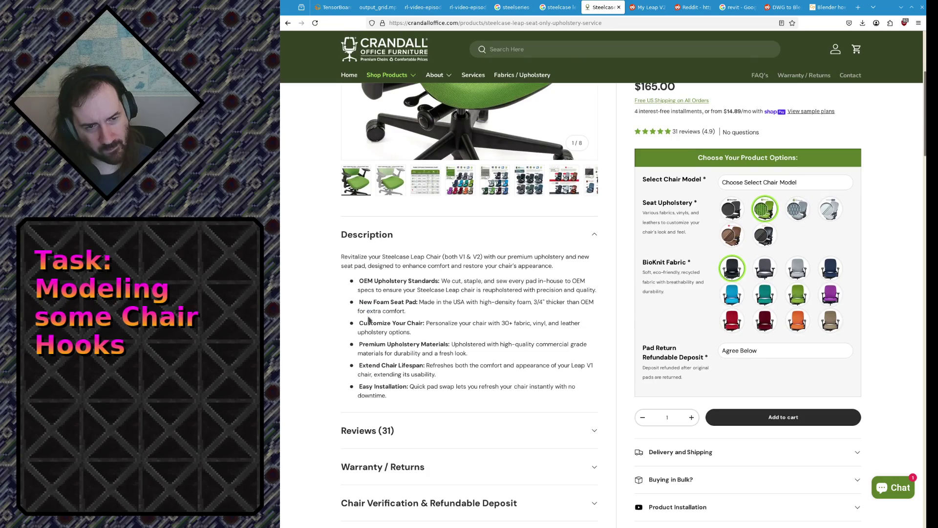
pyautogui.moveTo(368, 318); pyautogui.dragTo(365, 352)
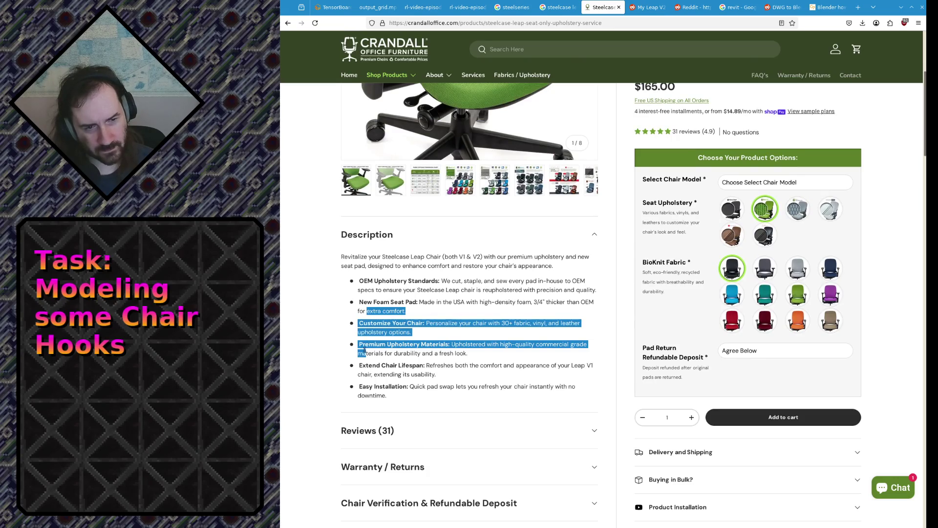
pyautogui.scroll(4, 365, 350)
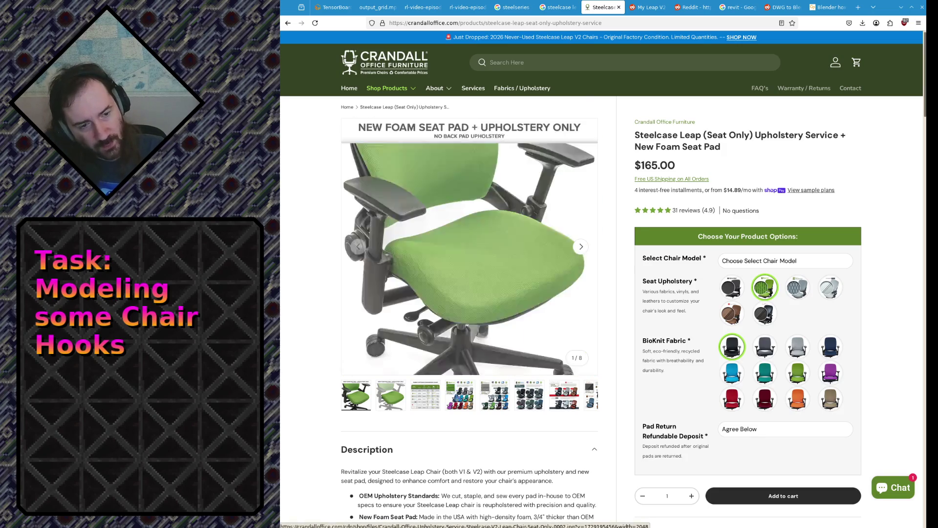
pyautogui.click(557, 7)
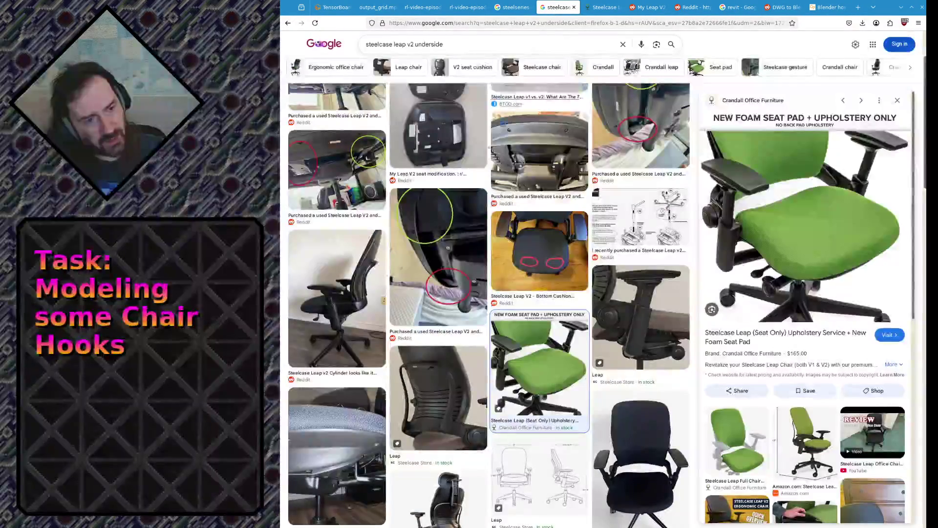
# Preview the Reddit seat-underside, circled hook close-up and seat modification image results.
pyautogui.scroll(3, 342, 164)
pyautogui.click(342, 164)
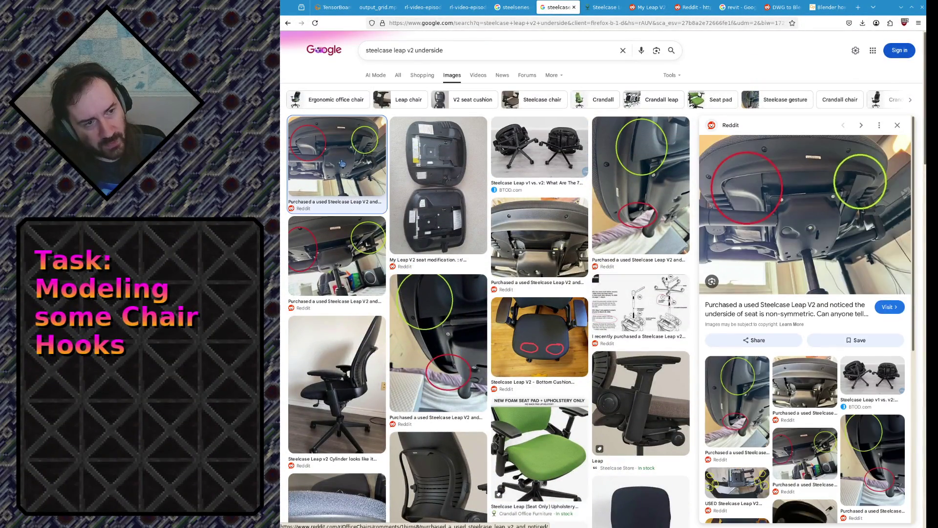
pyautogui.click(605, 171)
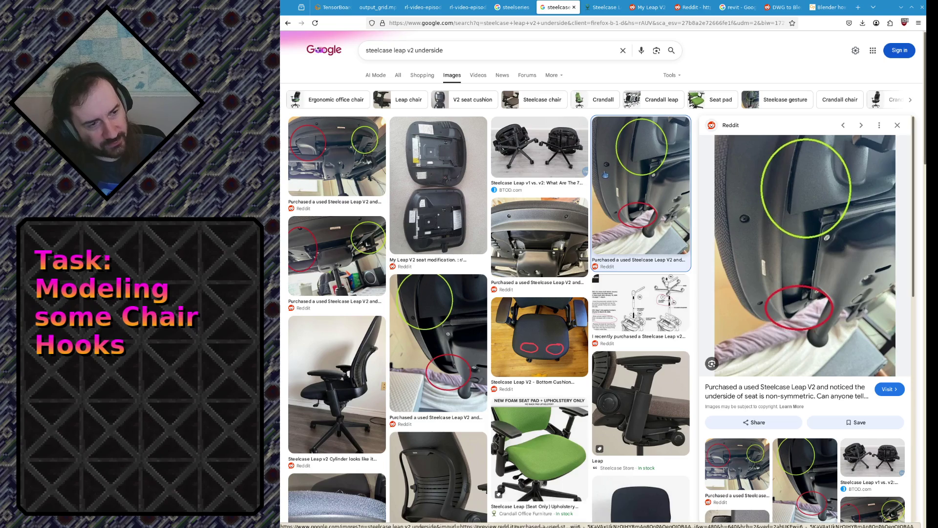
pyautogui.click(438, 191)
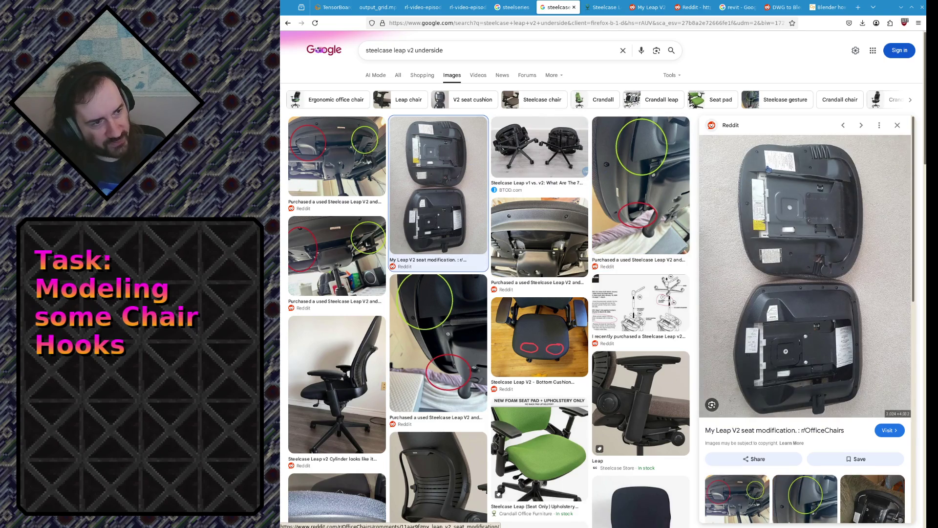
# Open the My Leap V2 seat modification post and zoom into its seat-underside photo.
pyautogui.click(481, 229)
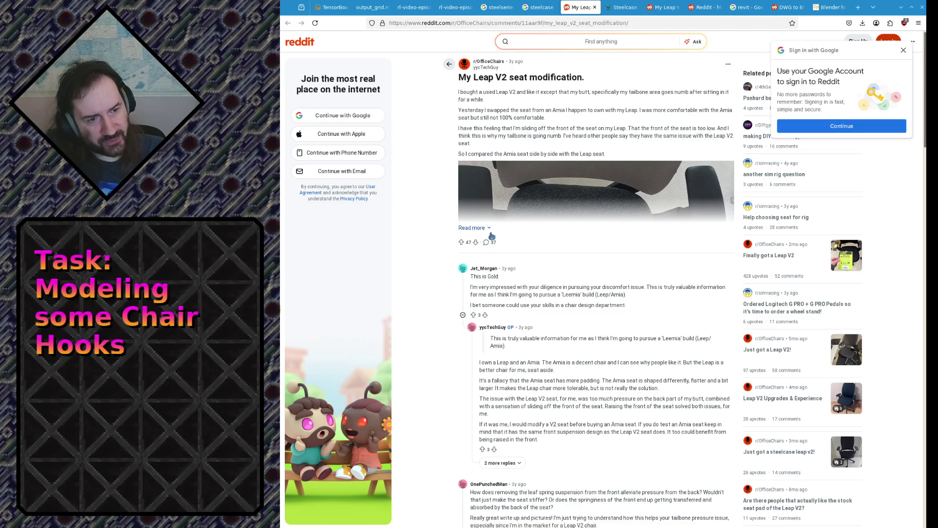
pyautogui.click(481, 230)
pyautogui.scroll(-8, 594, 210)
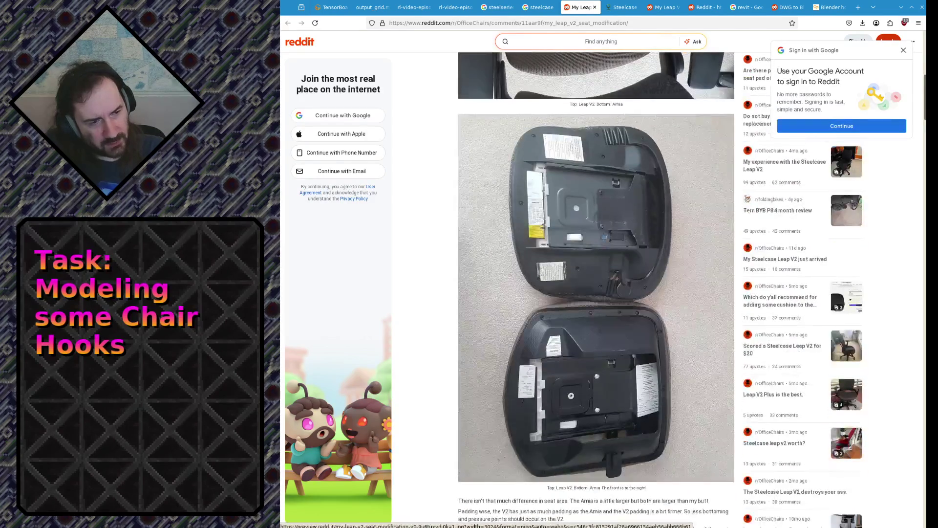
pyautogui.click(594, 208)
pyautogui.click(613, 110)
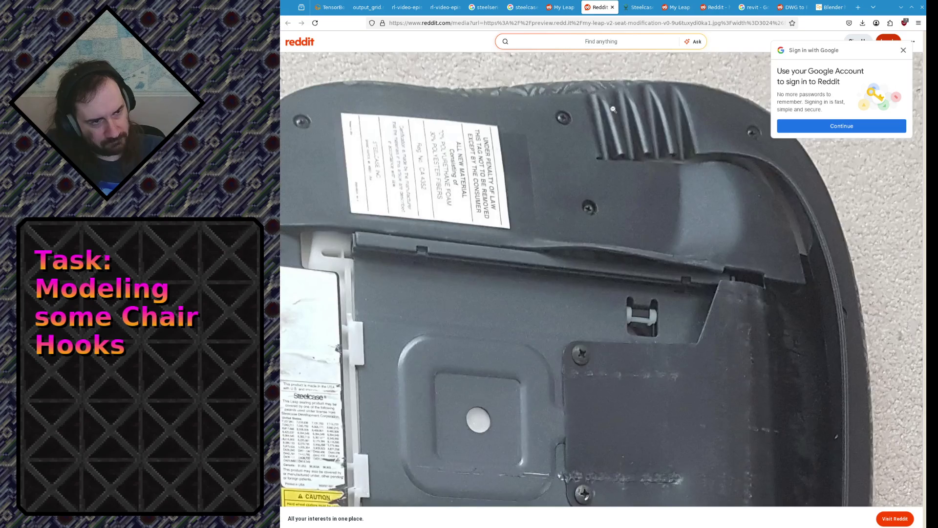
# Inspect the hook area on the zoomed photo, fit the whole image, then return to the post.
pyautogui.scroll(-7, 587, 136)
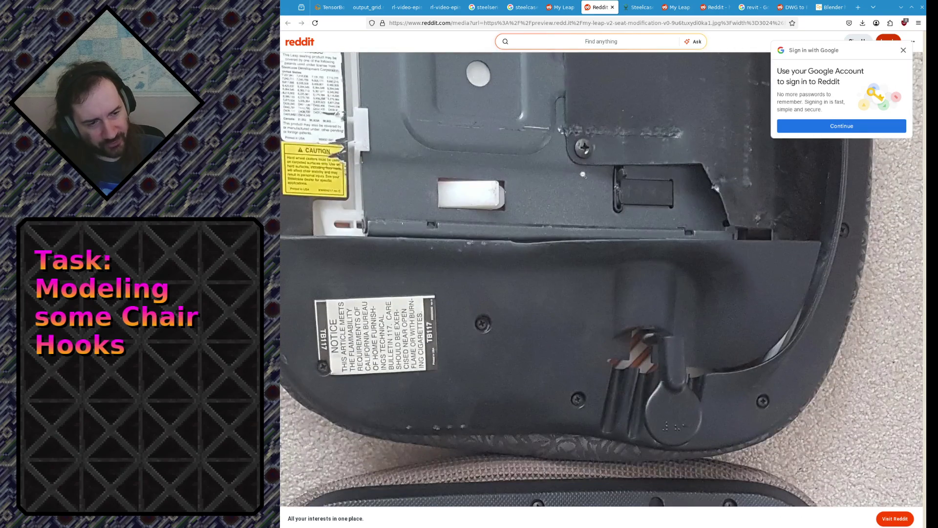
pyautogui.scroll(1, 579, 176)
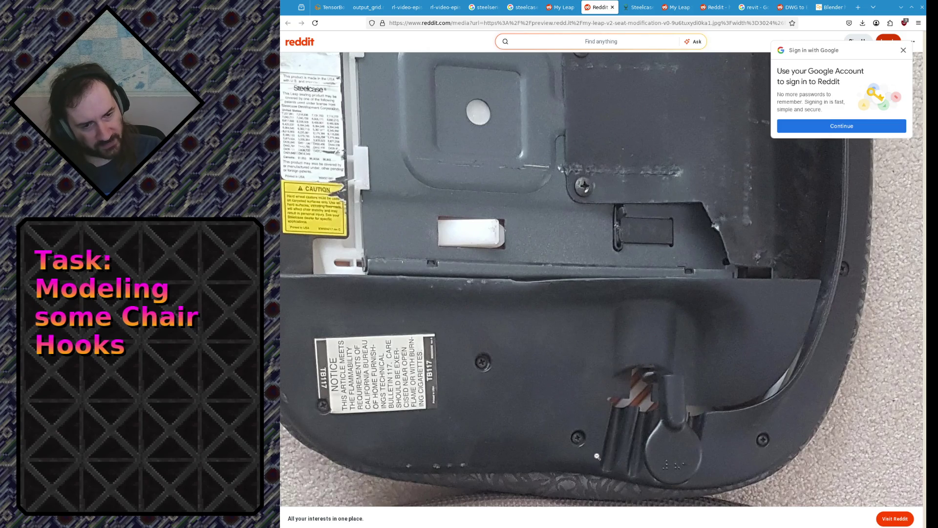
pyautogui.scroll(5, 589, 455)
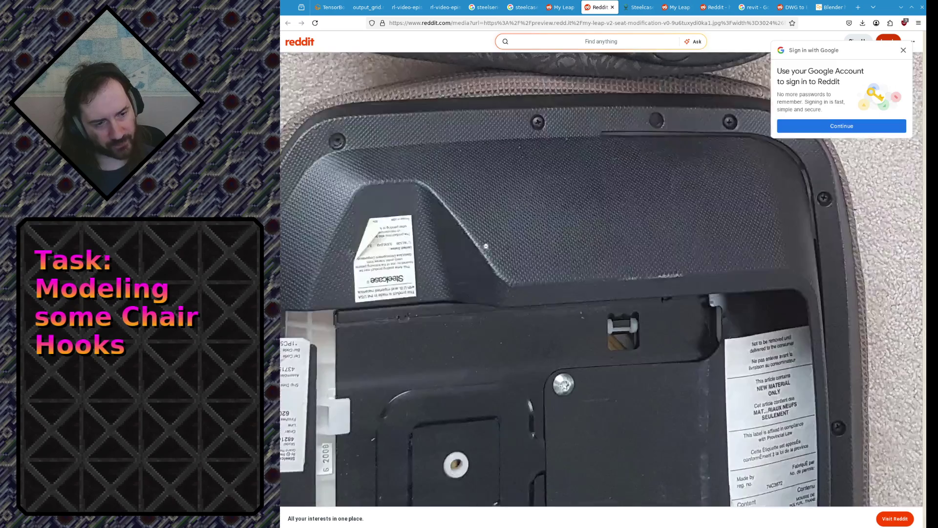
pyautogui.click(488, 244)
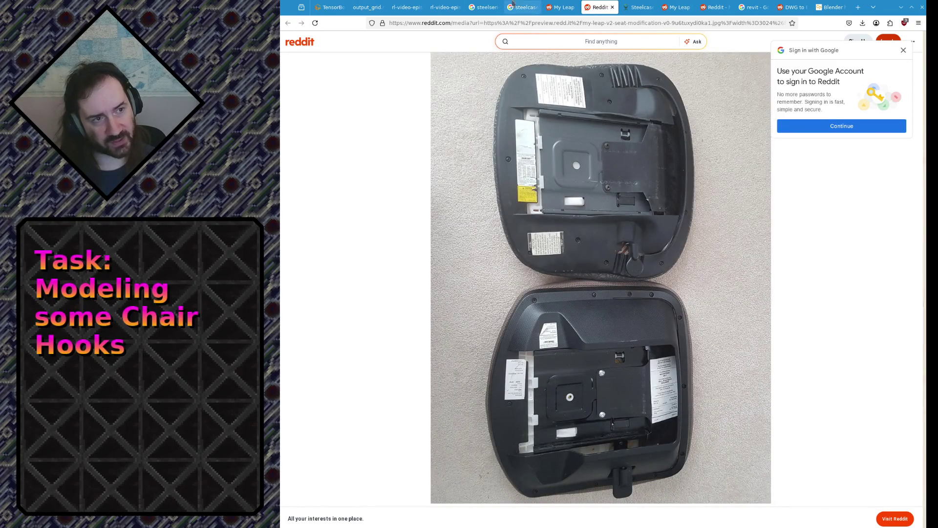
pyautogui.click(560, 8)
pyautogui.scroll(-5, 561, 217)
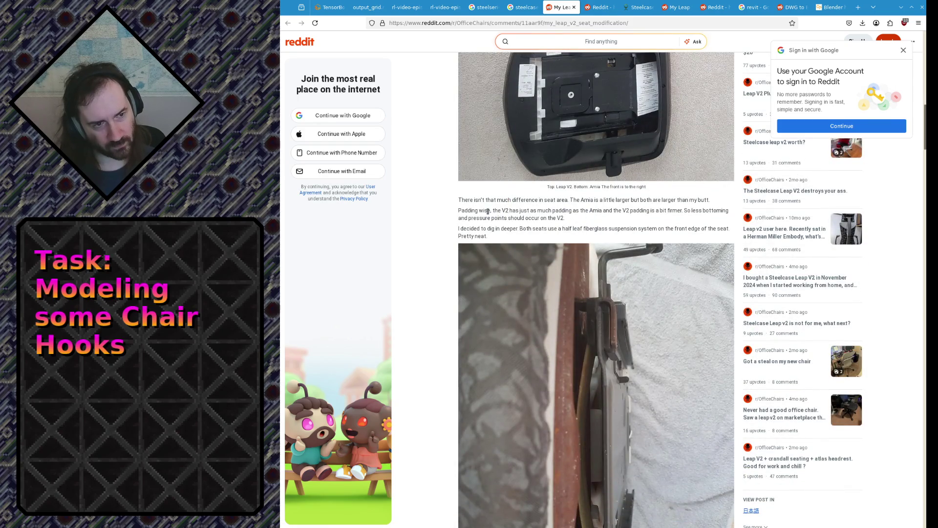
# Read the paragraph comparing Leap V2 and Amia seat padding and continue down the post.
pyautogui.moveTo(488, 211)
pyautogui.mouseDown()
pyautogui.moveTo(486, 238)
pyautogui.moveTo(472, 229)
pyautogui.mouseUp()
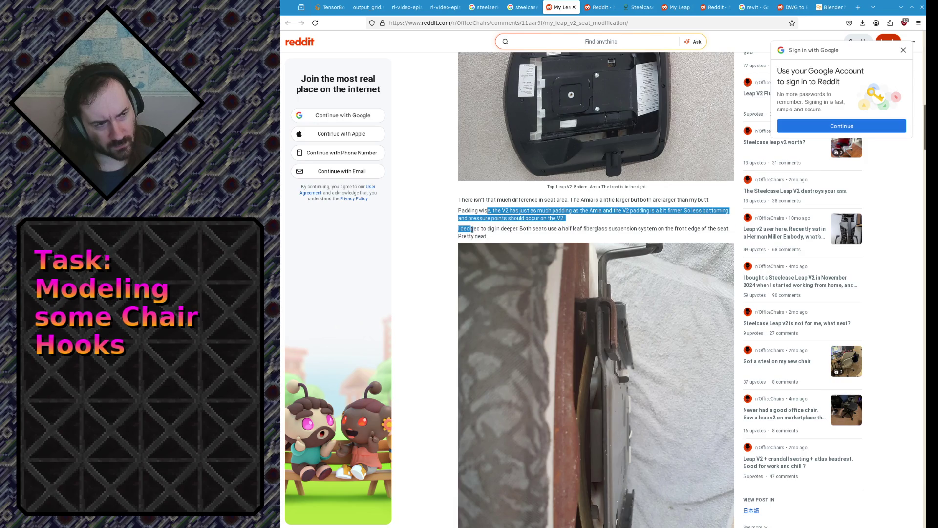
pyautogui.click(472, 229)
pyautogui.scroll(10, 473, 244)
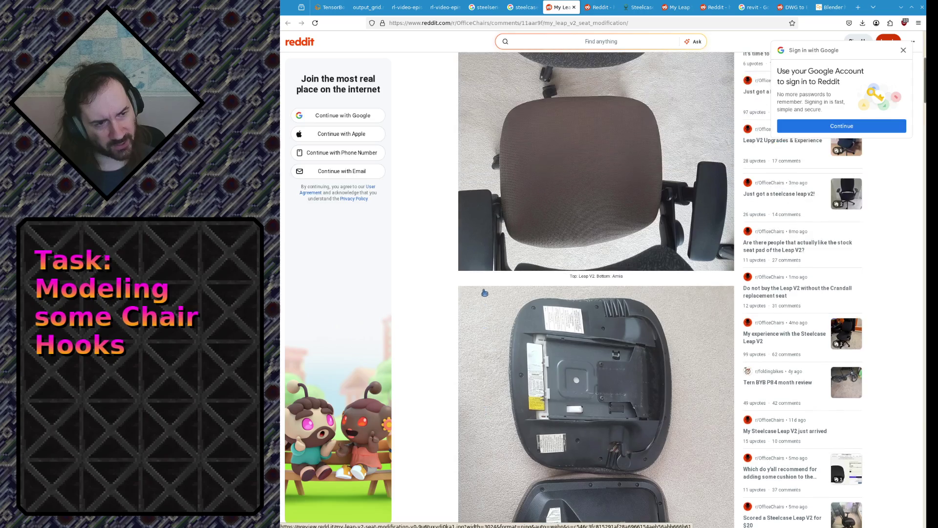
pyautogui.scroll(-6, 475, 305)
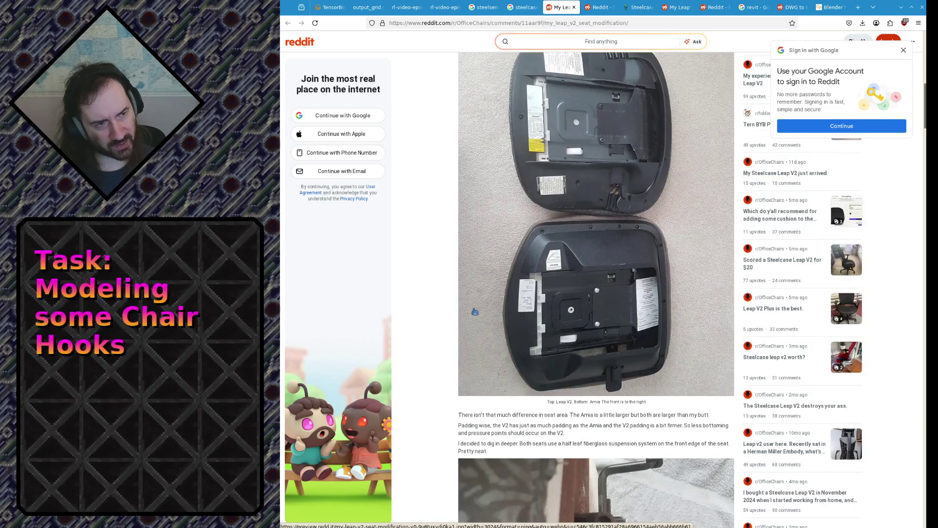
pyautogui.scroll(-6, 528, 279)
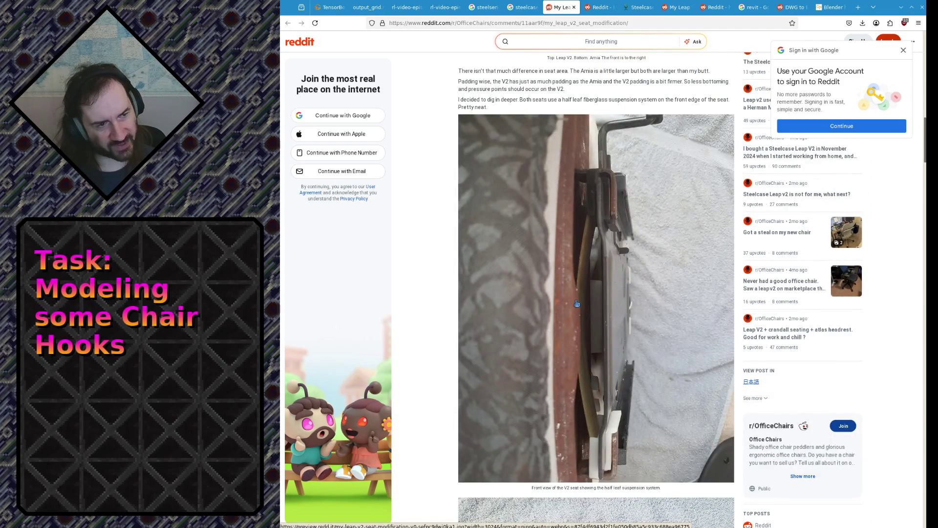
pyautogui.scroll(2, 649, 307)
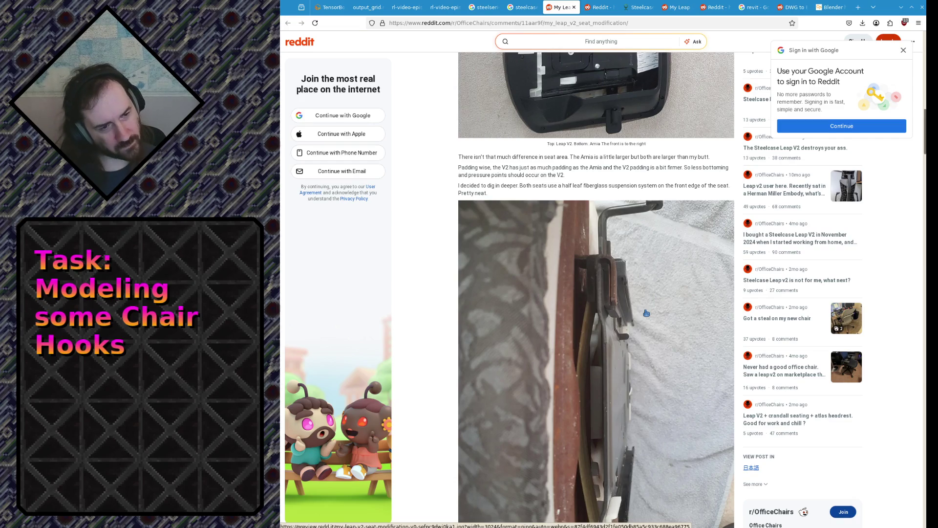
pyautogui.scroll(3, 642, 315)
pyautogui.scroll(-5, 631, 320)
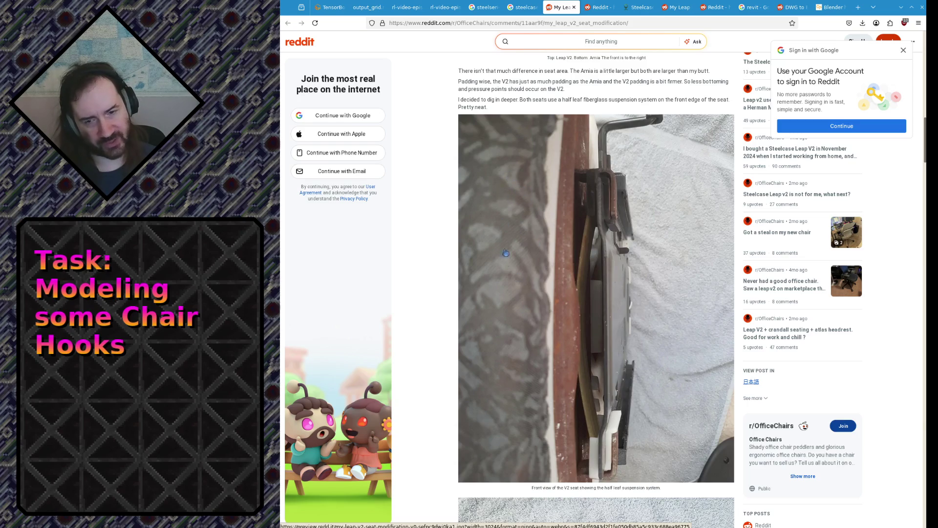
pyautogui.scroll(-5, 532, 238)
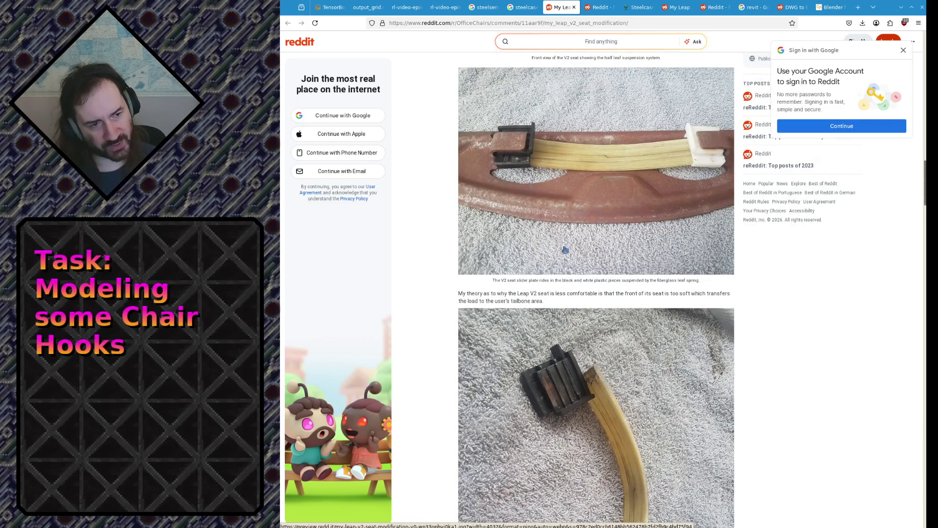
# Read the slider-plate caption and the 'In order to test my theory' seat-plate drilling paragraph.
pyautogui.moveTo(576, 280); pyautogui.dragTo(595, 280)
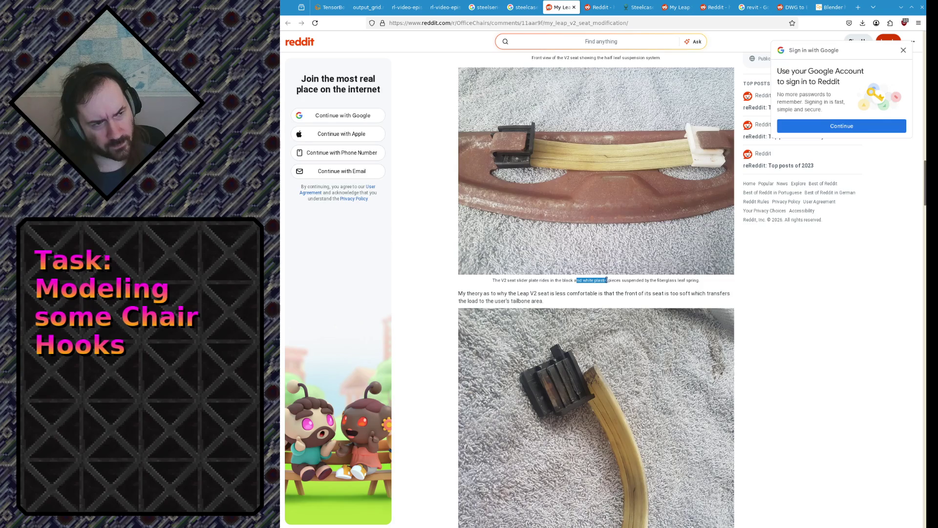
pyautogui.click(607, 280)
pyautogui.scroll(-5, 605, 279)
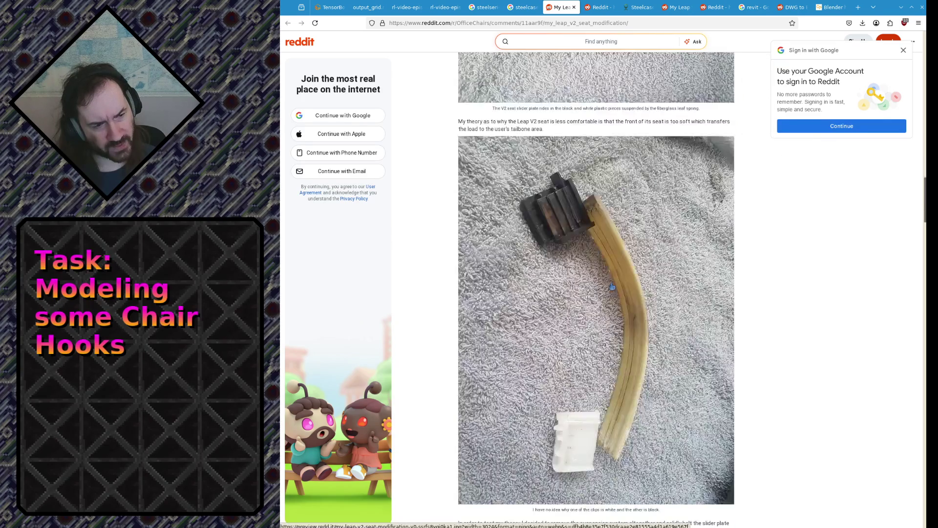
pyautogui.scroll(-4, 600, 277)
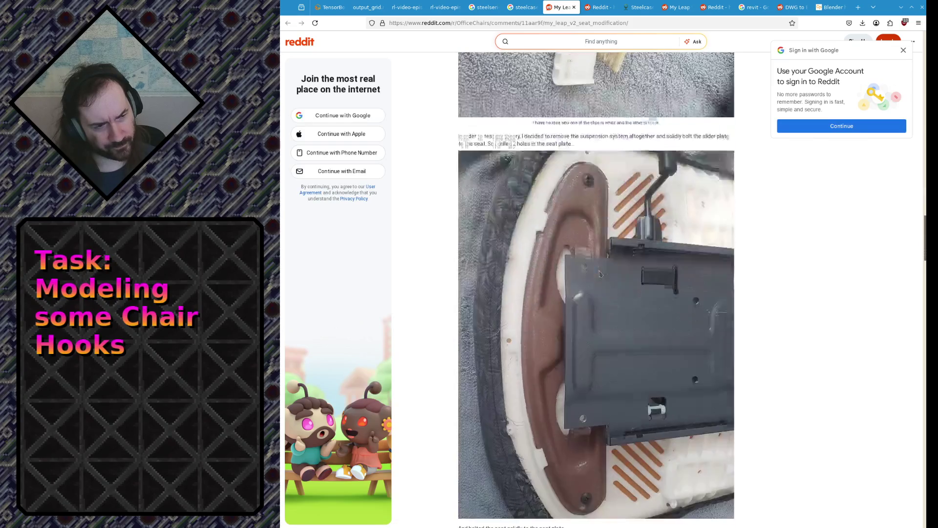
pyautogui.scroll(3, 585, 320)
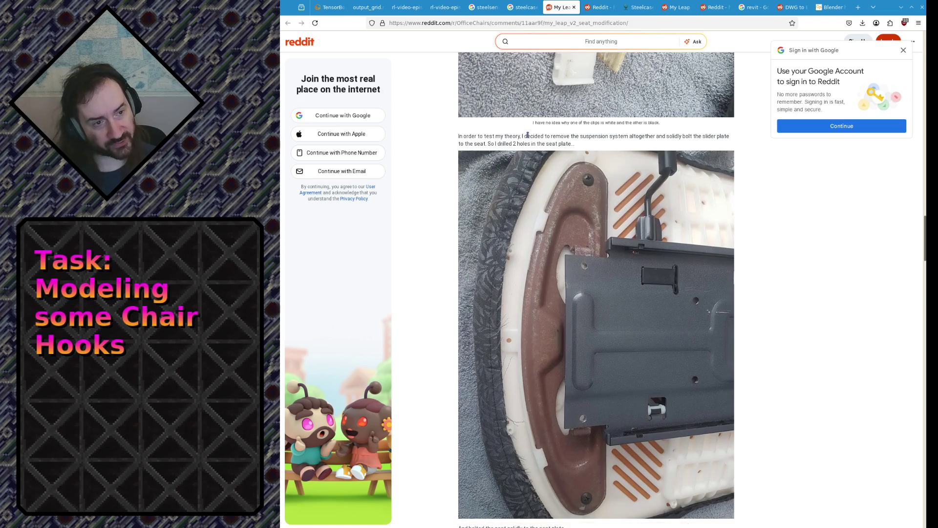
pyautogui.moveTo(532, 137); pyautogui.dragTo(548, 143)
pyautogui.click(551, 145)
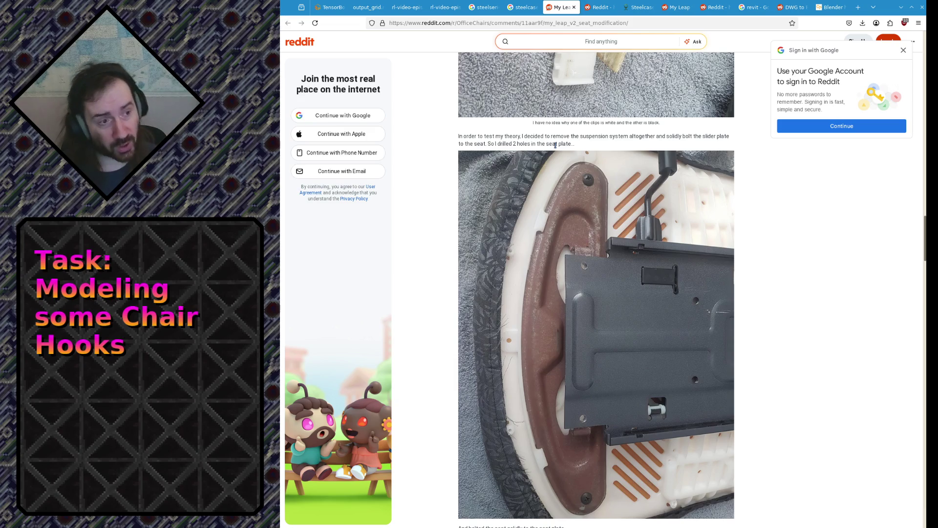
# Scroll back up to the Leap V2 versus Amia photo.
pyautogui.scroll(20, 555, 145)
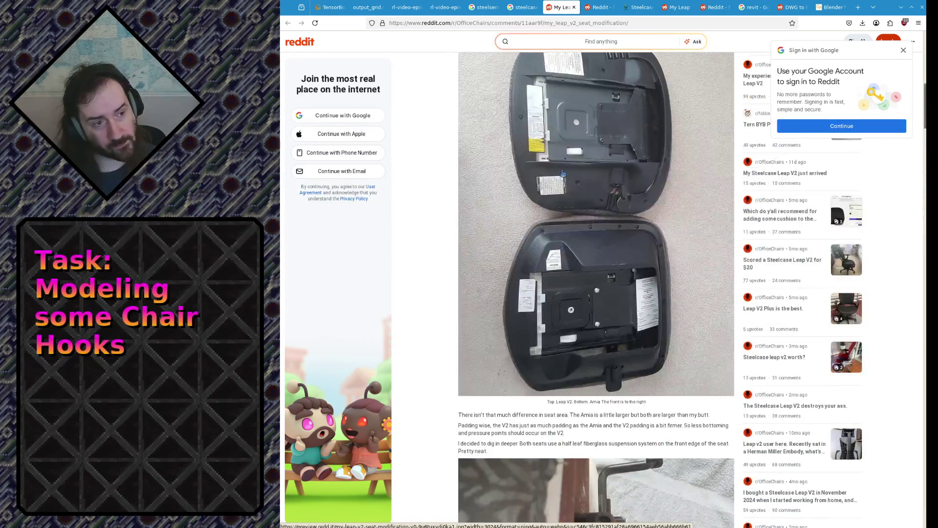
pyautogui.scroll(1, 562, 194)
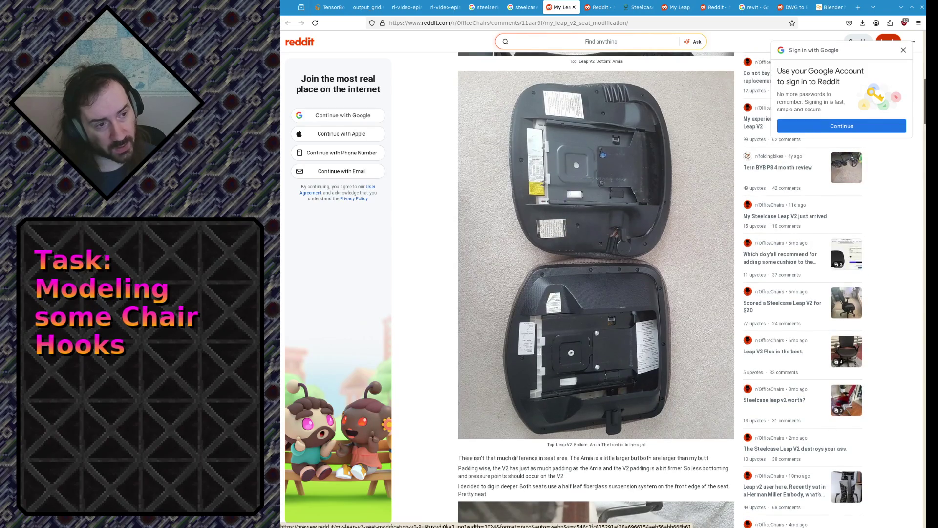
pyautogui.scroll(-20, 602, 154)
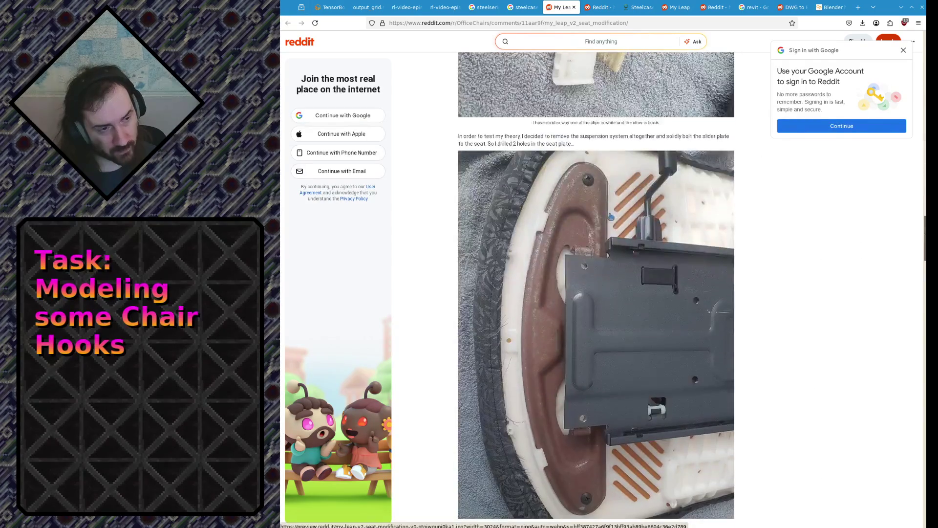
pyautogui.scroll(-5, 612, 168)
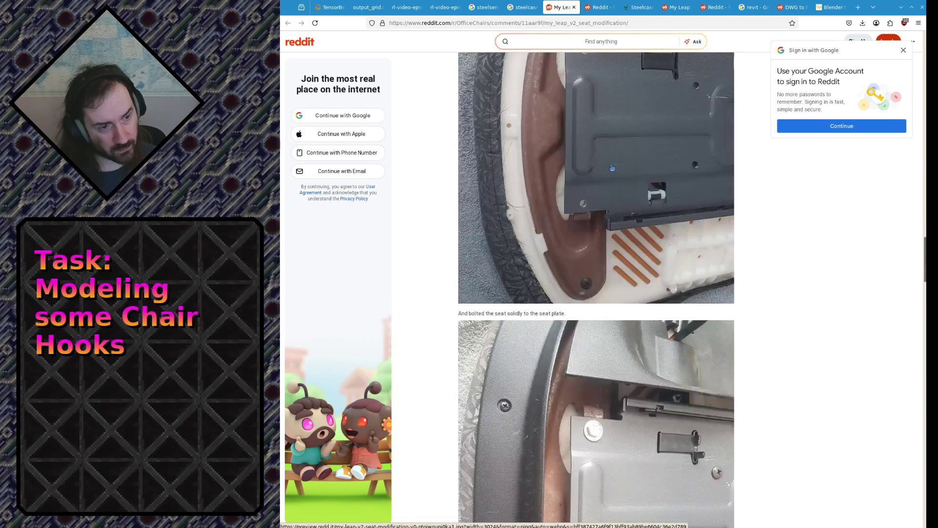
pyautogui.scroll(6, 536, 315)
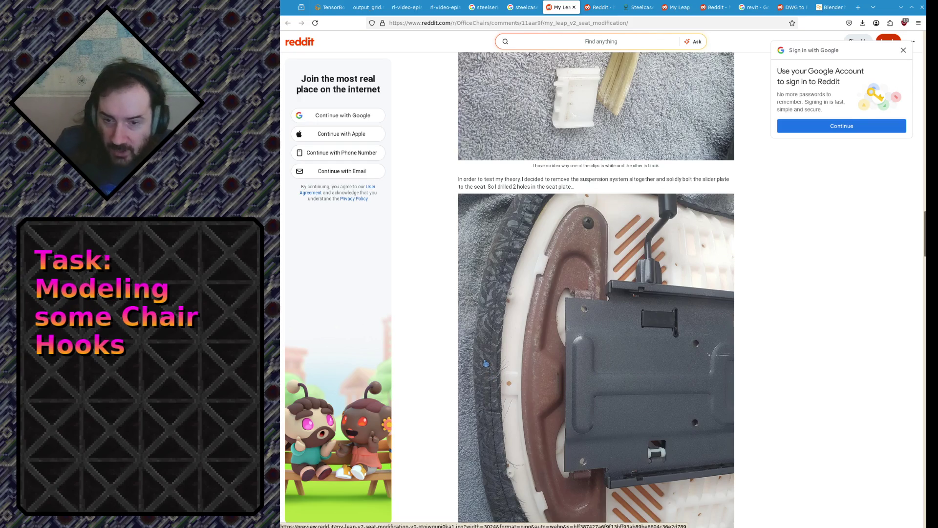
pyautogui.scroll(1, 517, 325)
# Compare the drilled seat-plate and 'And bolted the seat' photos, then enlarge the seat-plate photo.
pyautogui.scroll(-1, 517, 330)
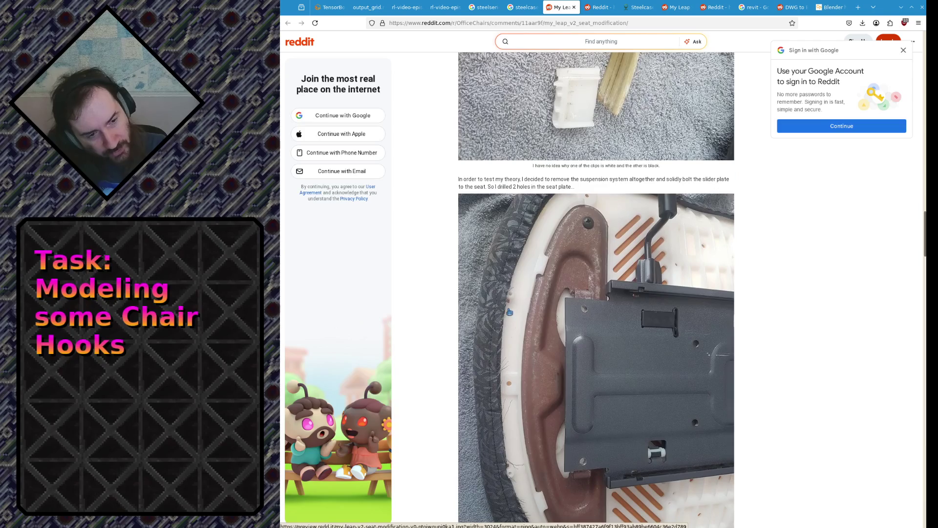
pyautogui.scroll(-2, 506, 309)
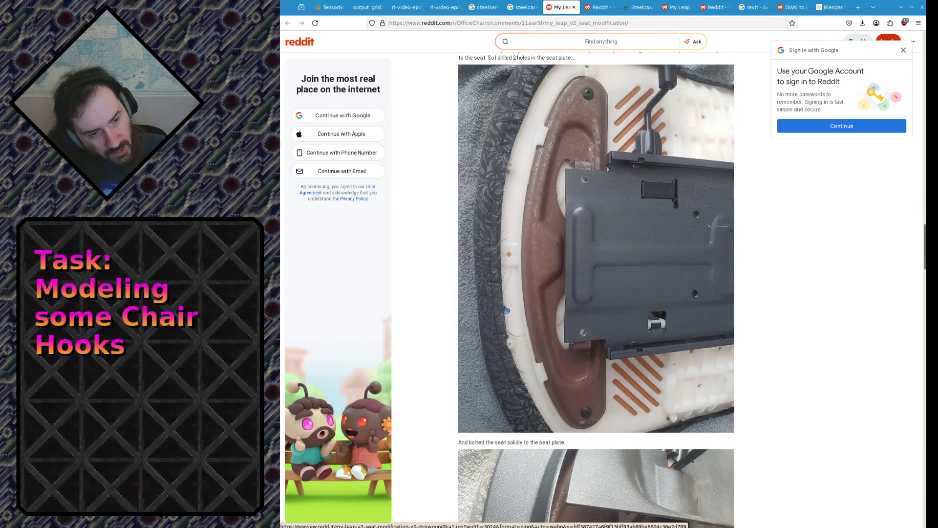
pyautogui.scroll(-2, 507, 310)
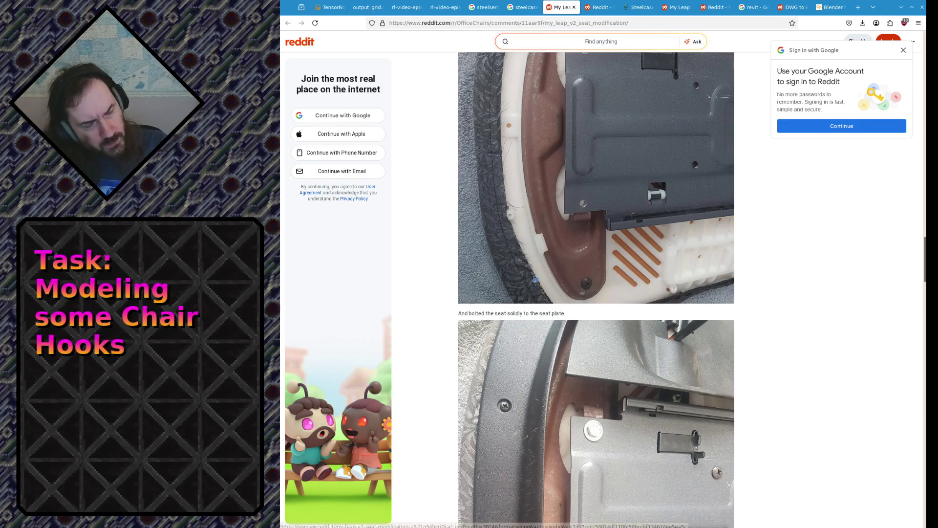
pyautogui.scroll(3, 532, 276)
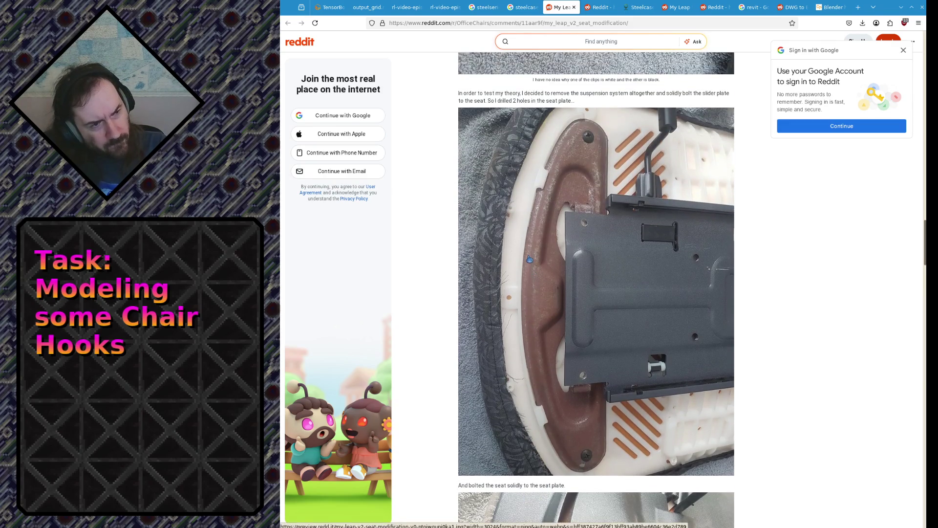
pyautogui.scroll(-4, 529, 259)
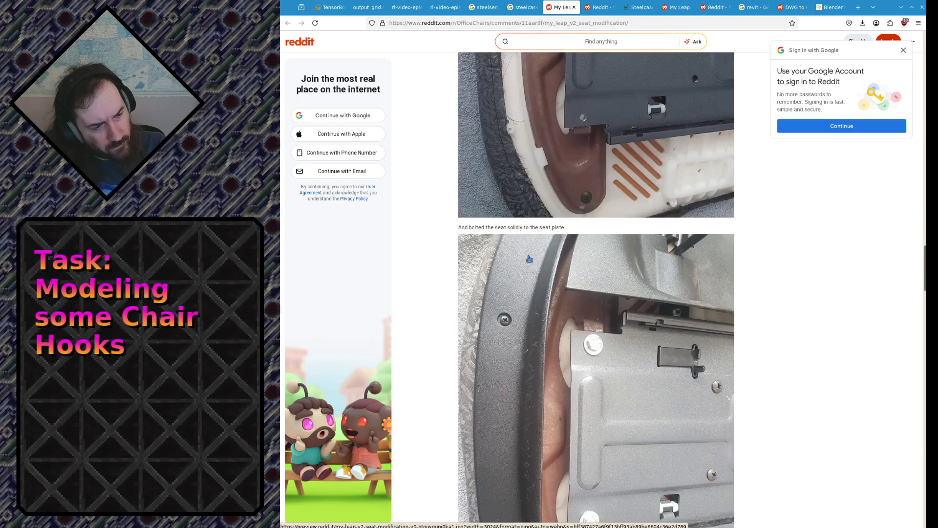
pyautogui.scroll(3, 529, 259)
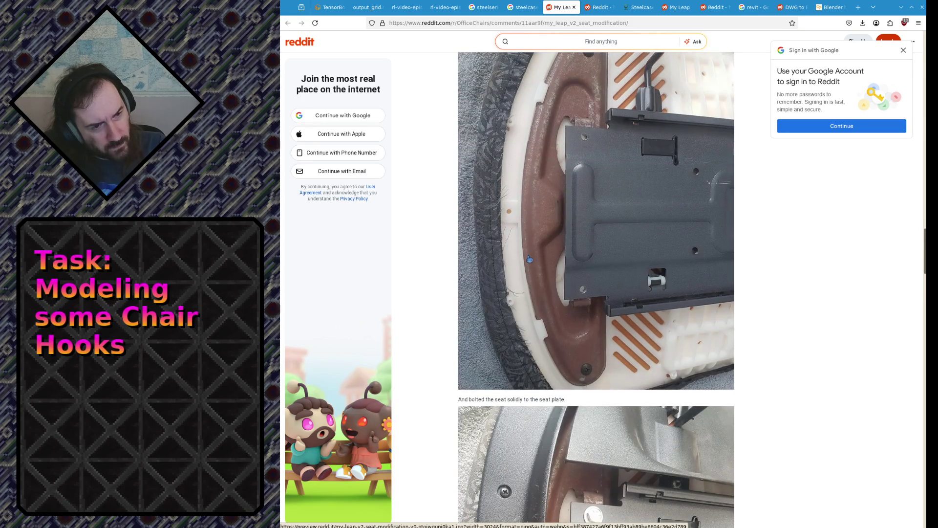
pyautogui.scroll(1, 530, 259)
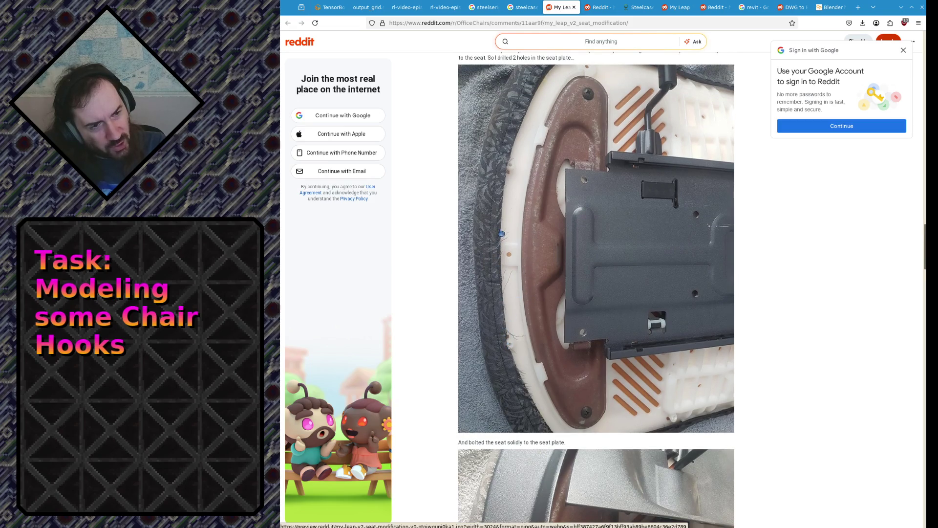
pyautogui.scroll(2, 501, 233)
pyautogui.scroll(-9, 698, 157)
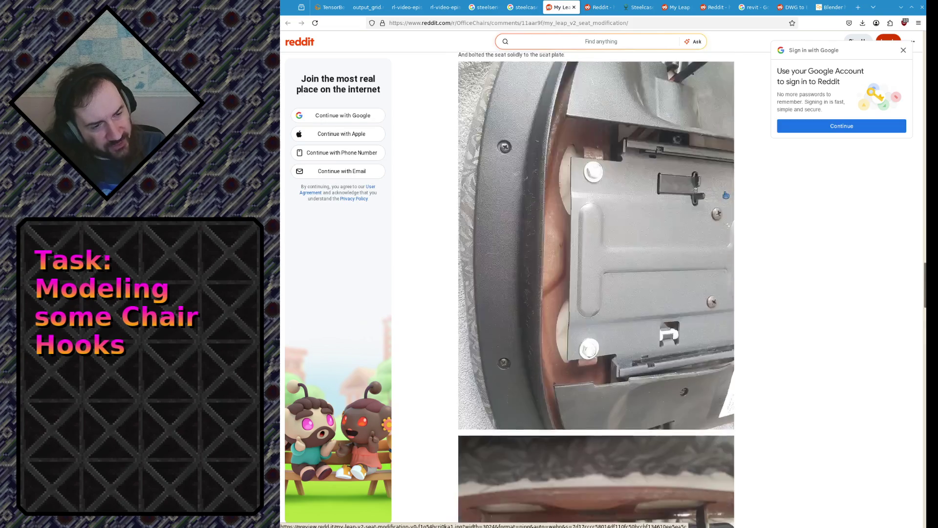
pyautogui.scroll(-10, 726, 195)
pyautogui.scroll(15, 563, 306)
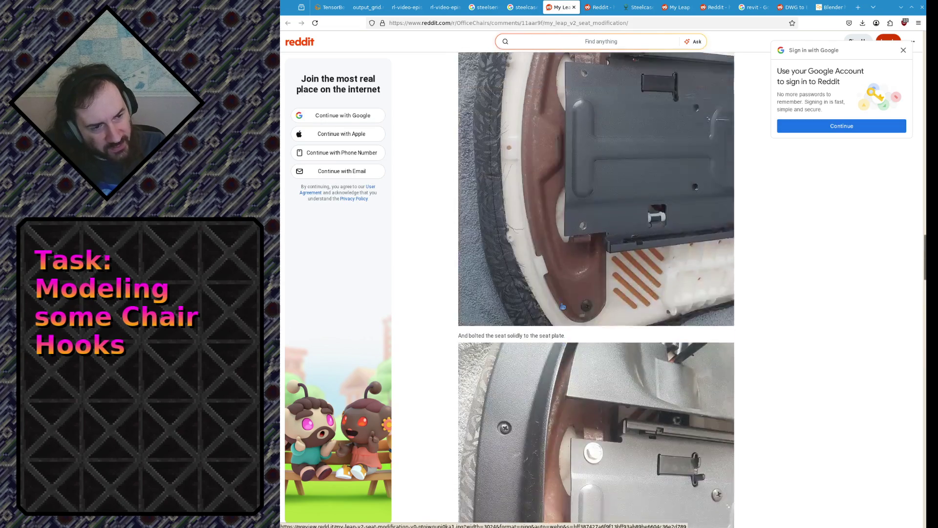
pyautogui.click(553, 241)
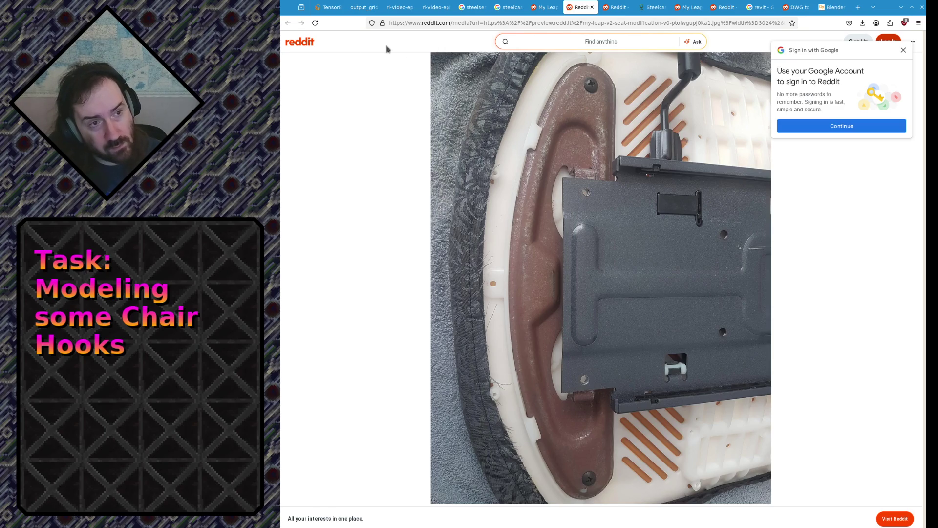
# Return from the full-size slider-plate photo to the seat-modification post.
pyautogui.click(545, 8)
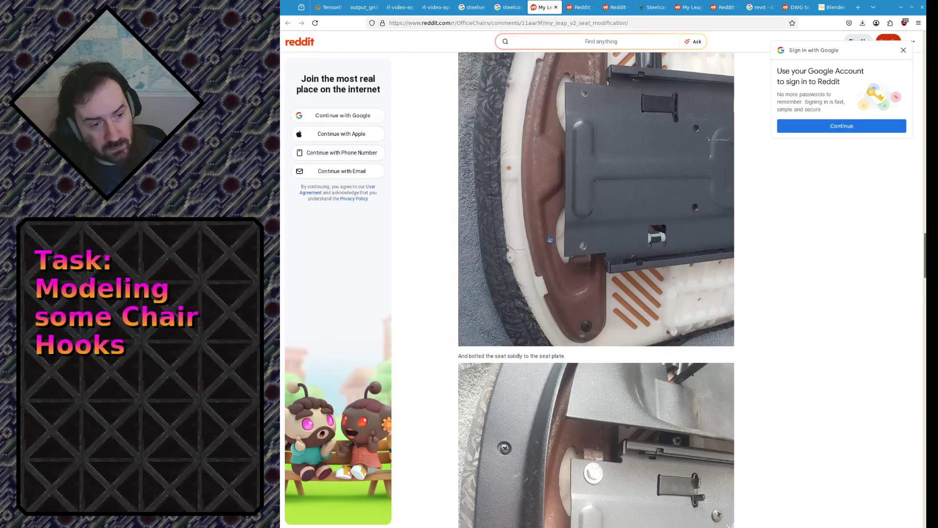
# Scroll through the post's seat photos, stopping at the note about drilling 2 holes in the seat plate.
pyautogui.scroll(-3, 549, 239)
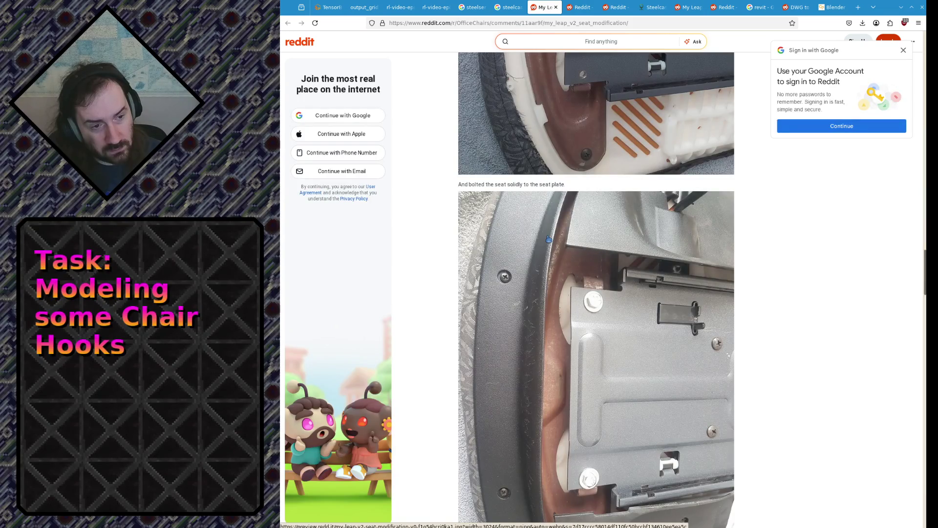
pyautogui.scroll(1, 543, 254)
pyautogui.scroll(-5, 526, 306)
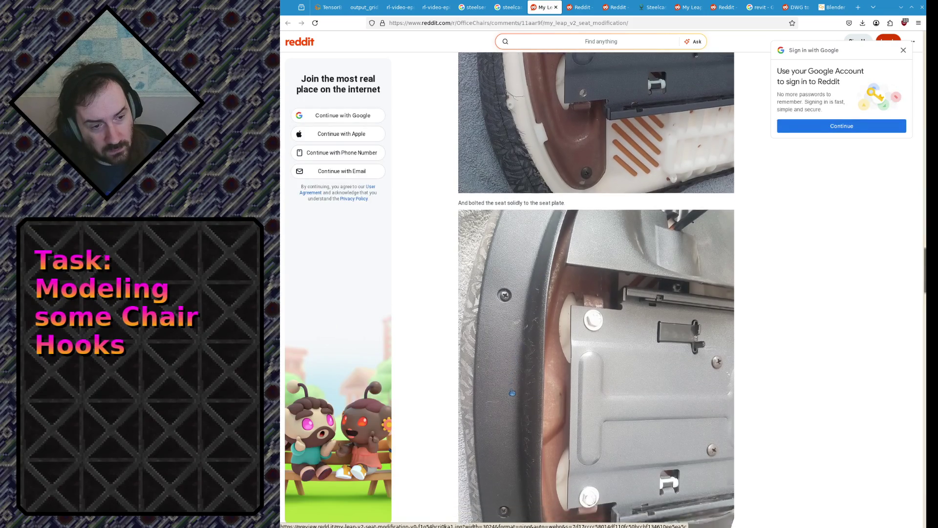
pyautogui.scroll(-3, 511, 381)
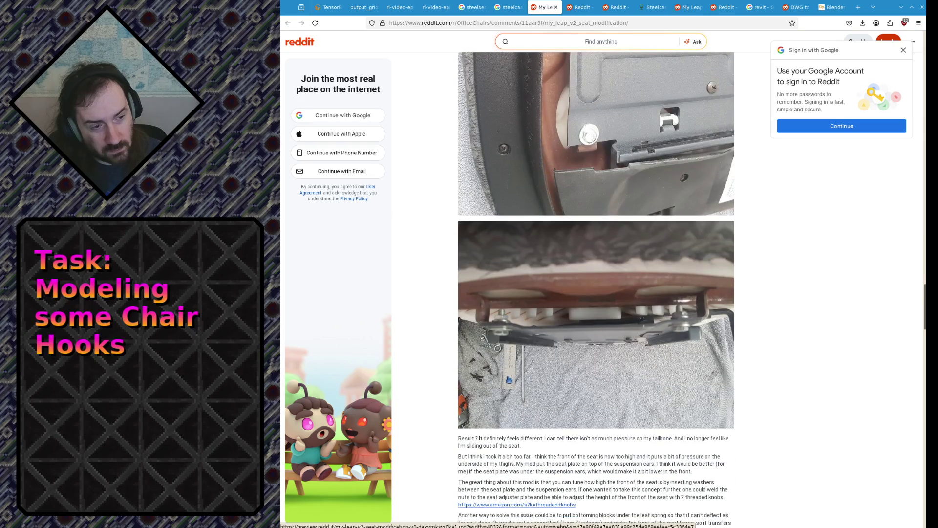
pyautogui.scroll(-4, 508, 379)
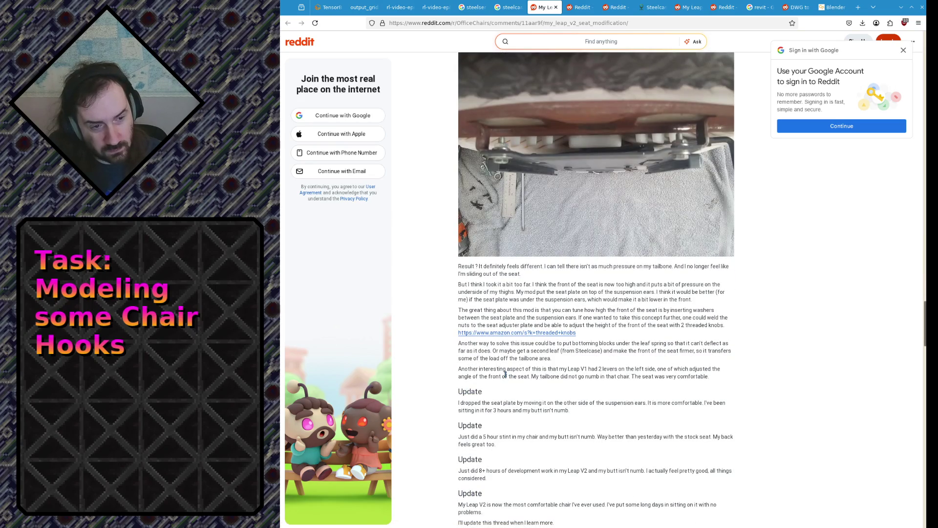
pyautogui.scroll(15, 506, 375)
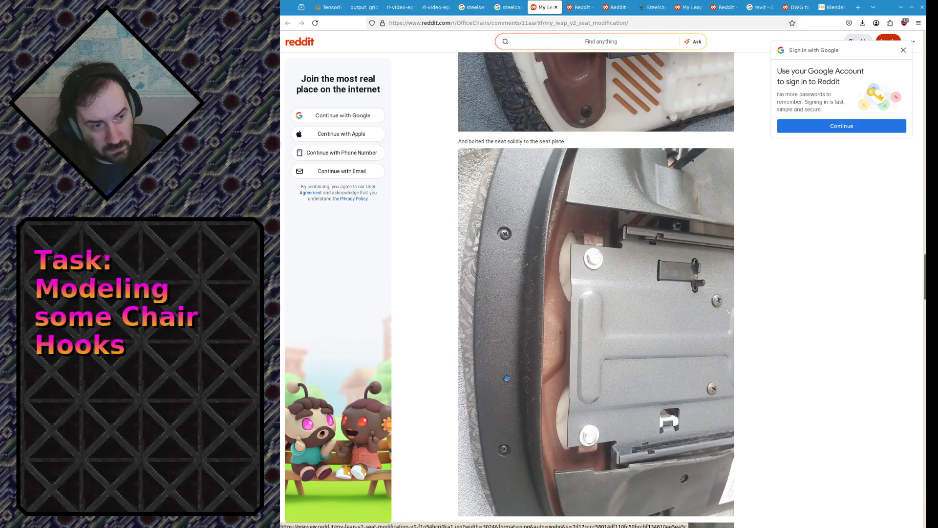
pyautogui.scroll(14, 507, 377)
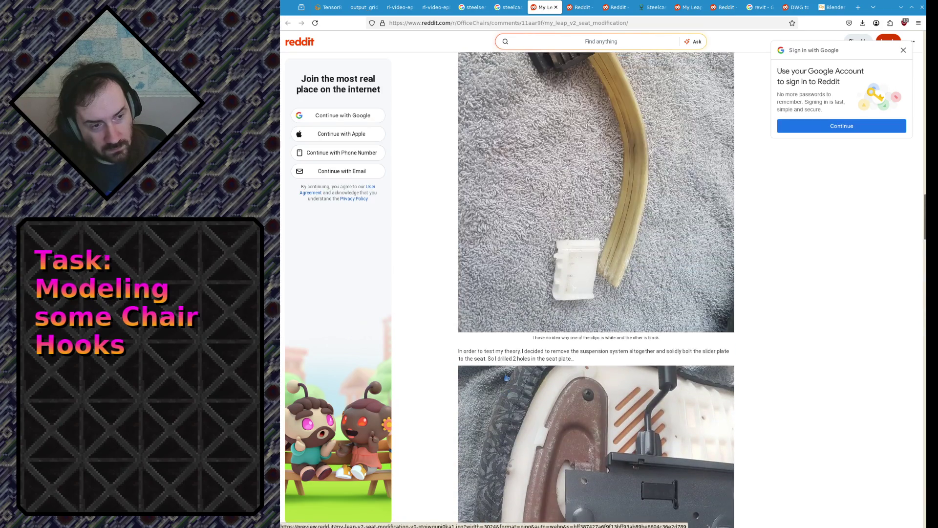
pyautogui.scroll(15, 507, 378)
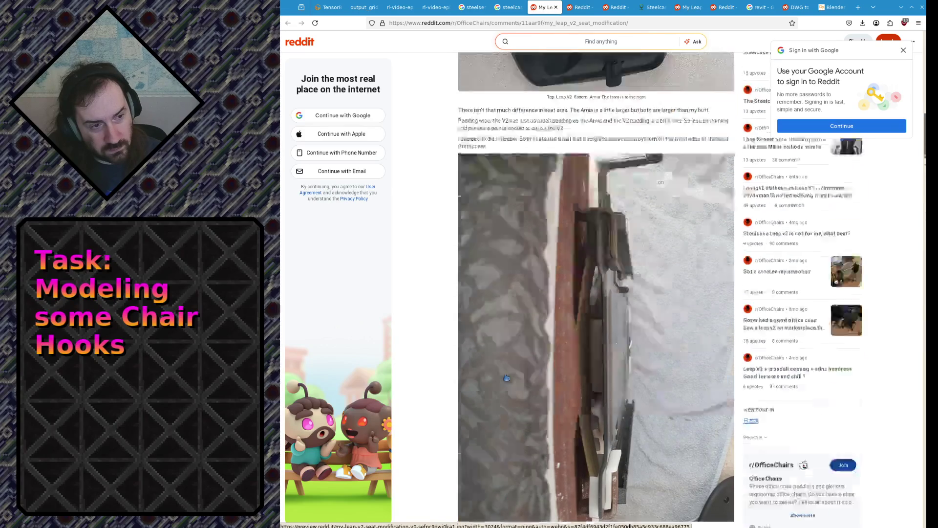
pyautogui.scroll(2, 507, 378)
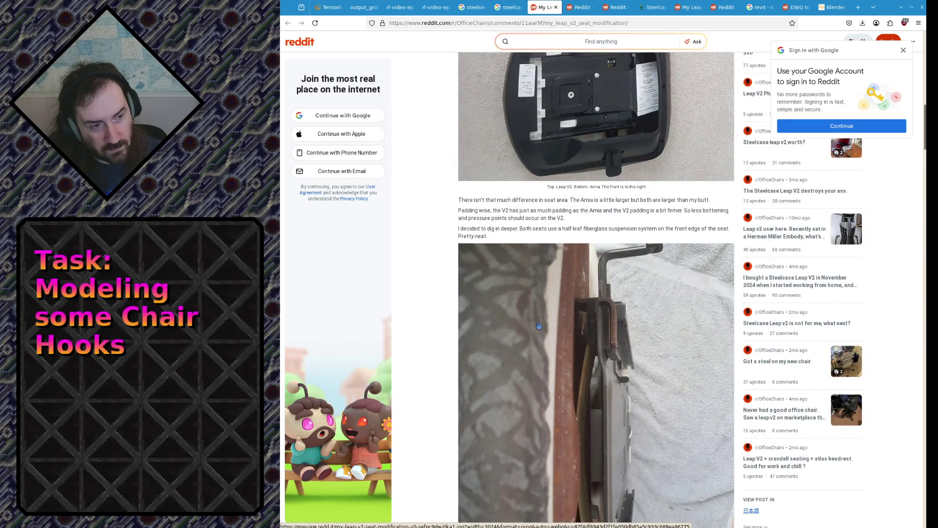
pyautogui.scroll(5, 539, 326)
pyautogui.scroll(3, 536, 325)
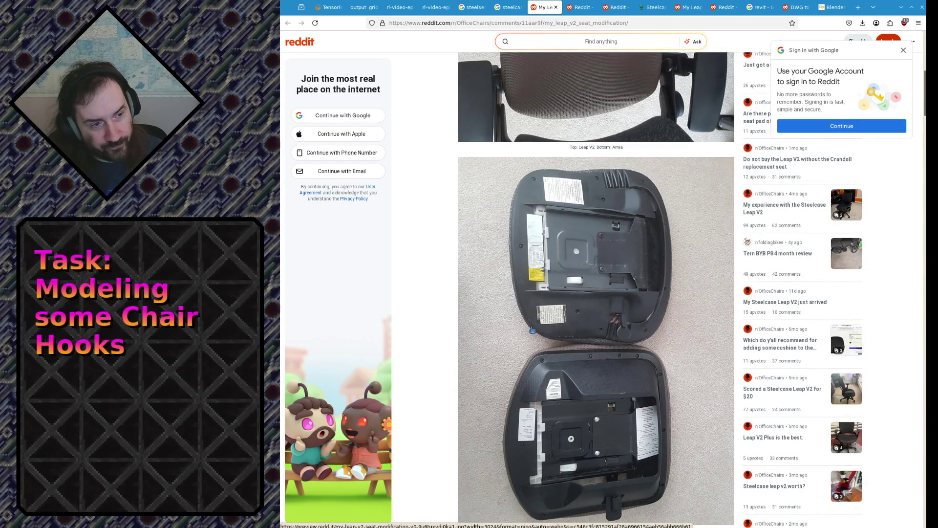
pyautogui.scroll(10, 526, 328)
pyautogui.scroll(-9, 590, 290)
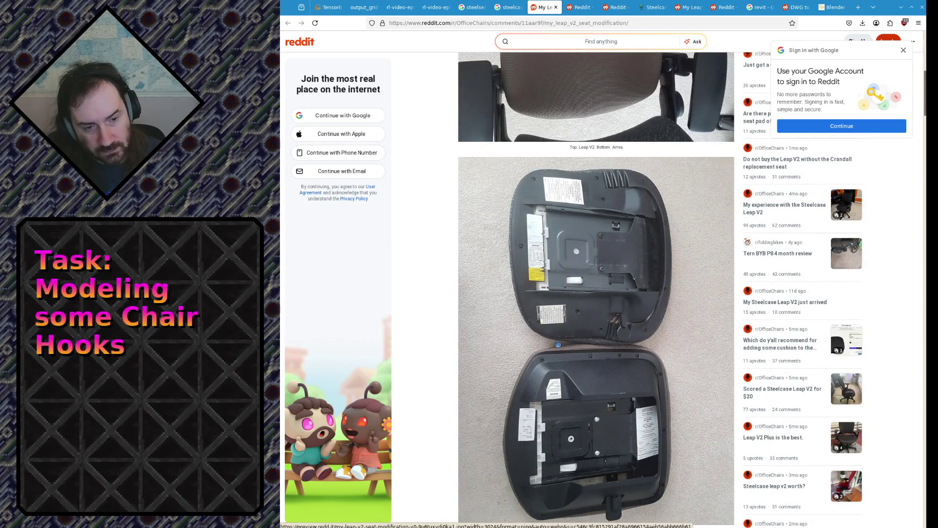
pyautogui.scroll(-5, 557, 342)
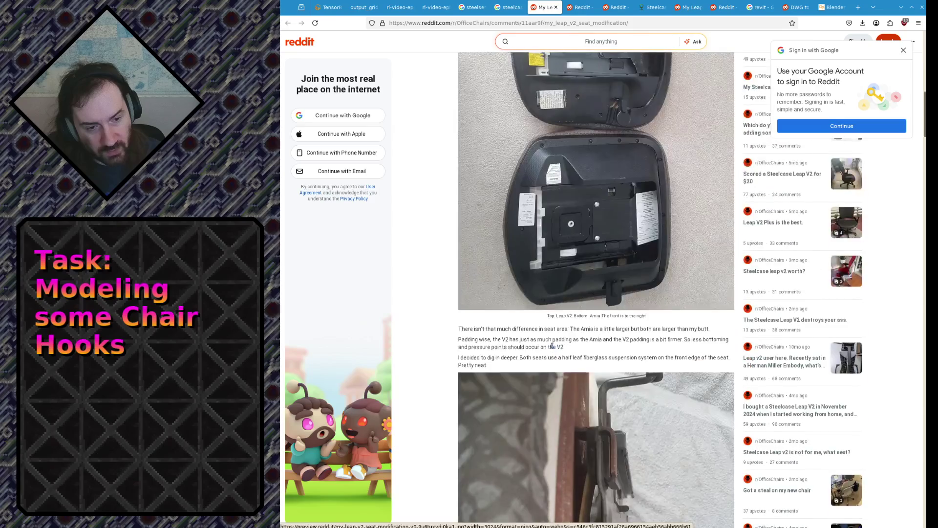
pyautogui.scroll(7, 555, 344)
pyautogui.scroll(-5, 551, 346)
pyautogui.scroll(-2, 552, 346)
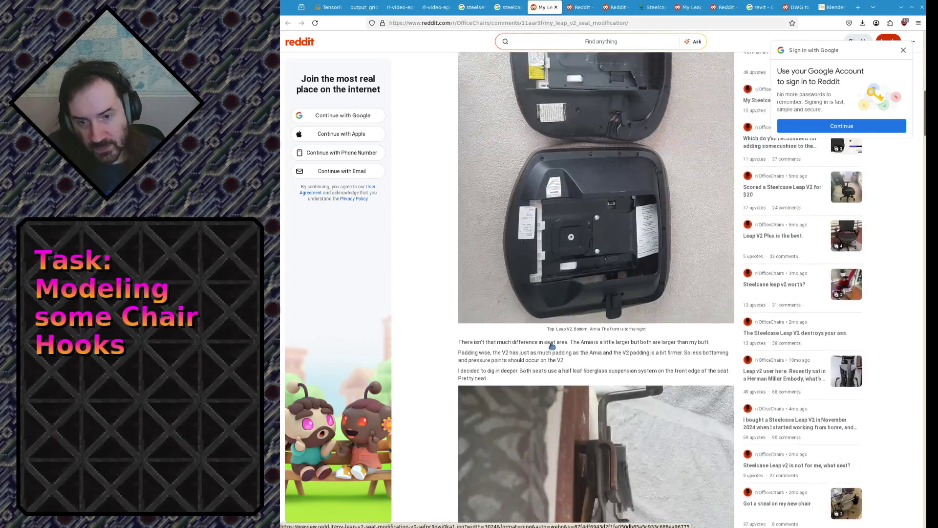
pyautogui.scroll(4, 553, 337)
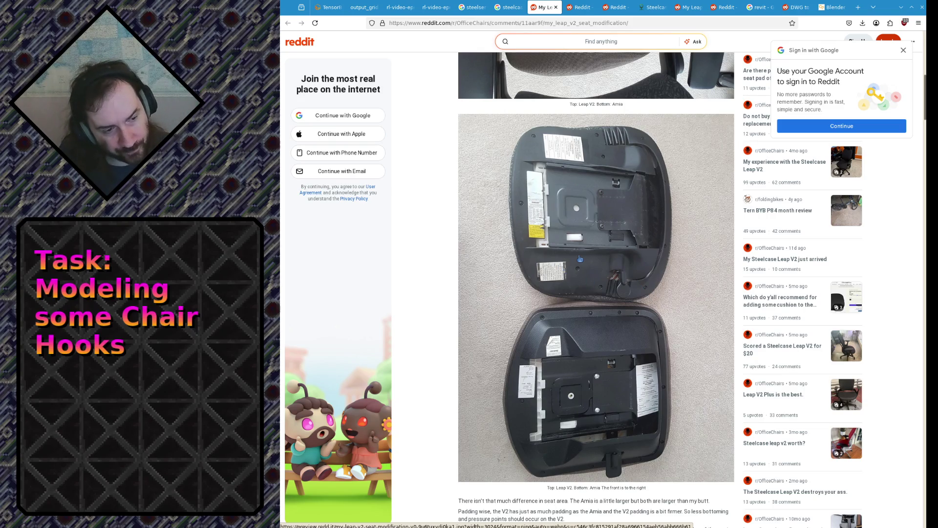
pyautogui.scroll(-15, 580, 259)
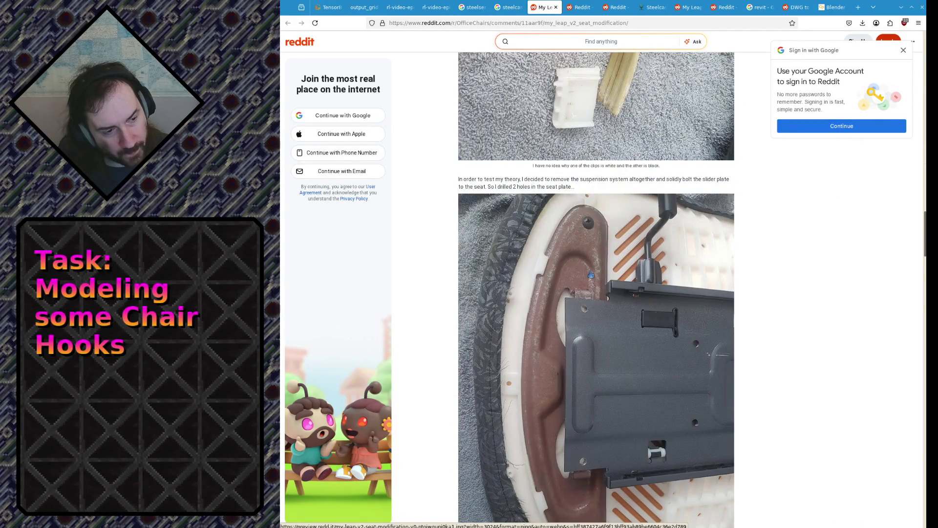
pyautogui.scroll(20, 590, 274)
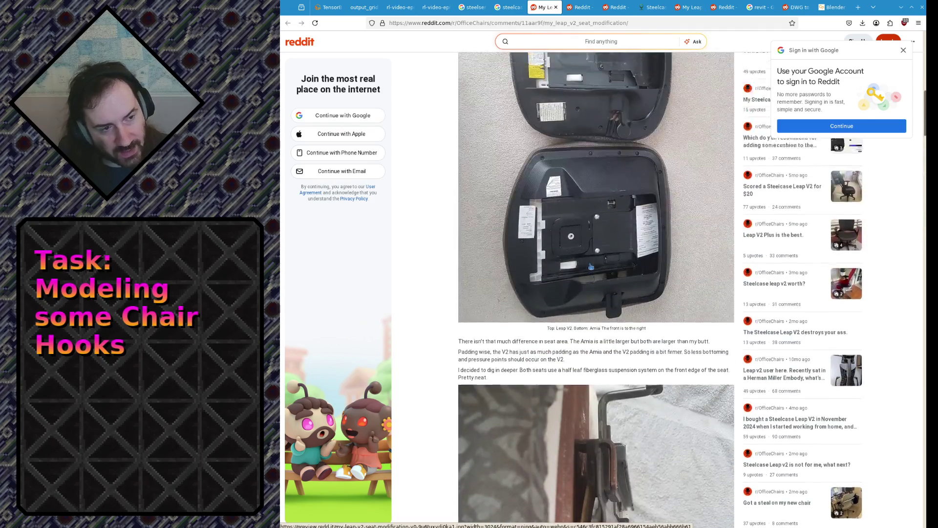
pyautogui.scroll(3, 591, 266)
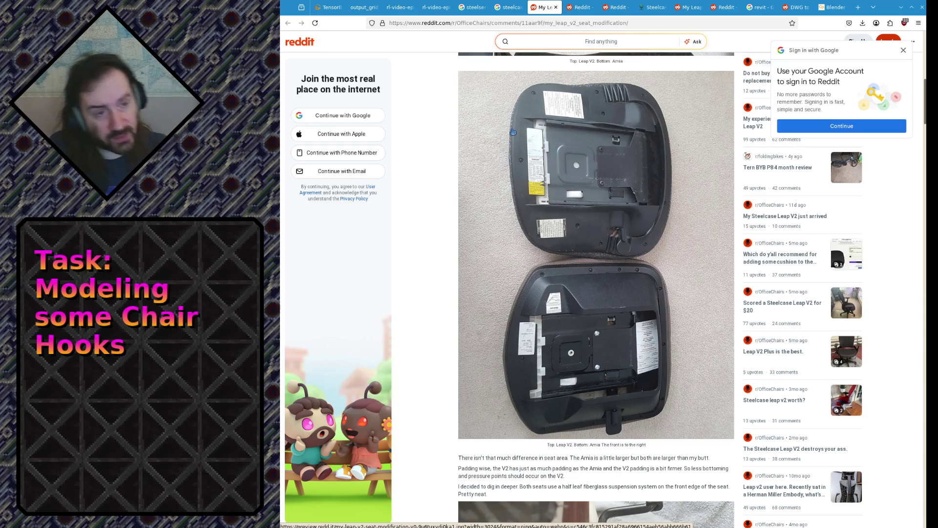
pyautogui.scroll(-15, 513, 132)
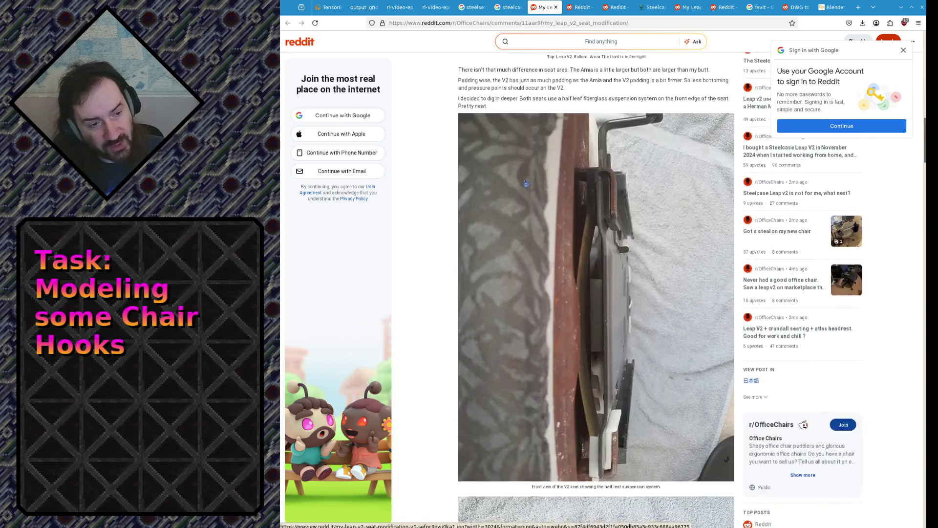
pyautogui.scroll(-10, 517, 323)
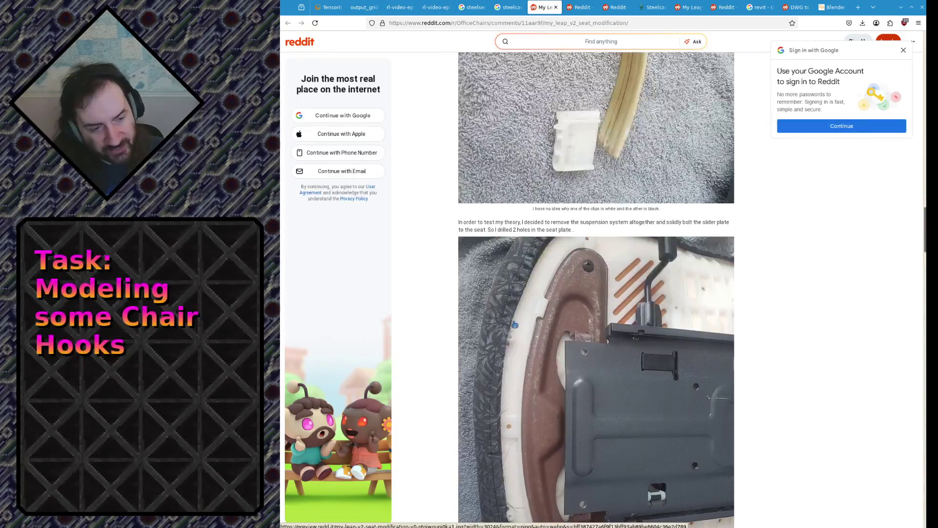
# Search Google for 'leap v2 reupholster' and open the Reddit DIY Cushioning and Reupholster result.
pyautogui.click(543, 22)
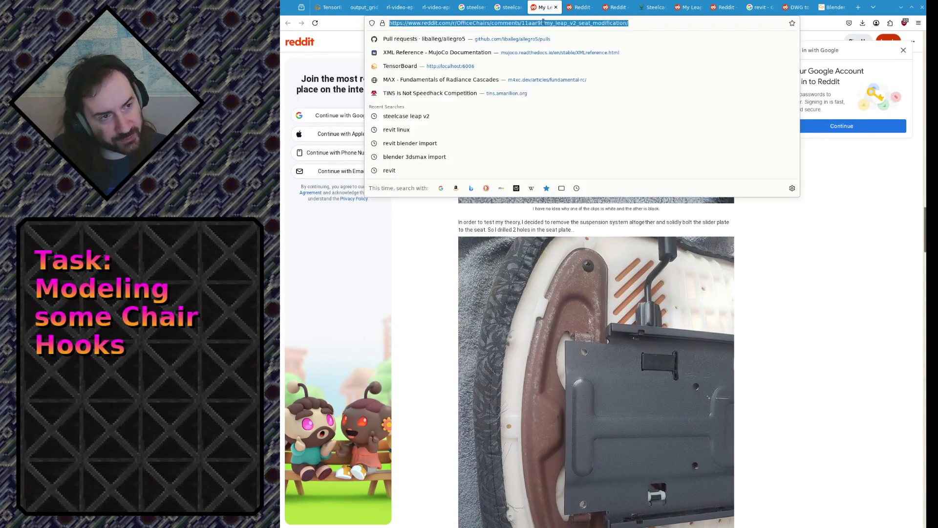
pyautogui.click(553, 23)
pyautogui.hotkey('ctrl', 'a')
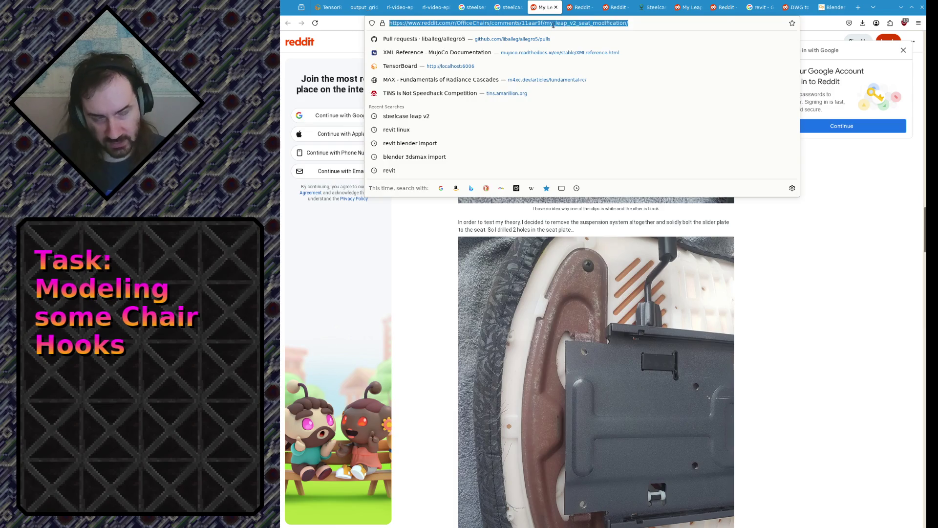
pyautogui.write('leap v2 reu')
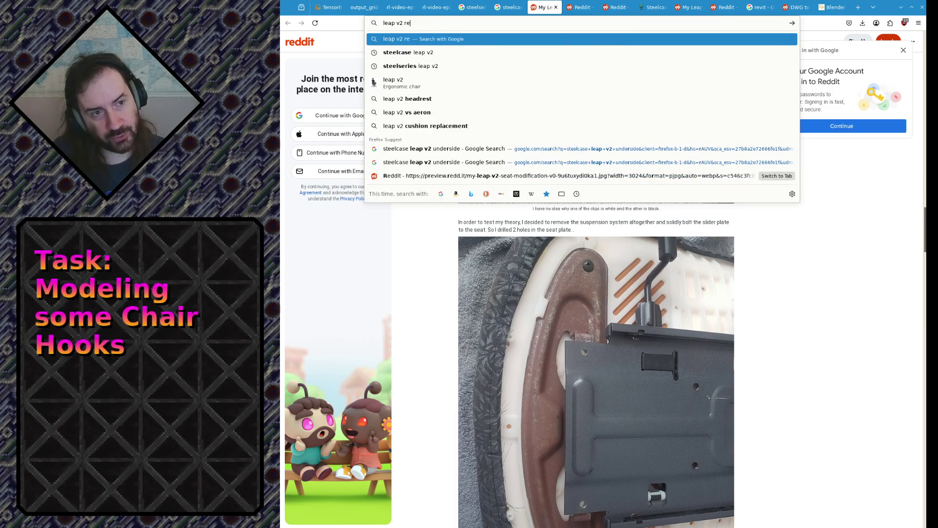
pyautogui.write('pholster')
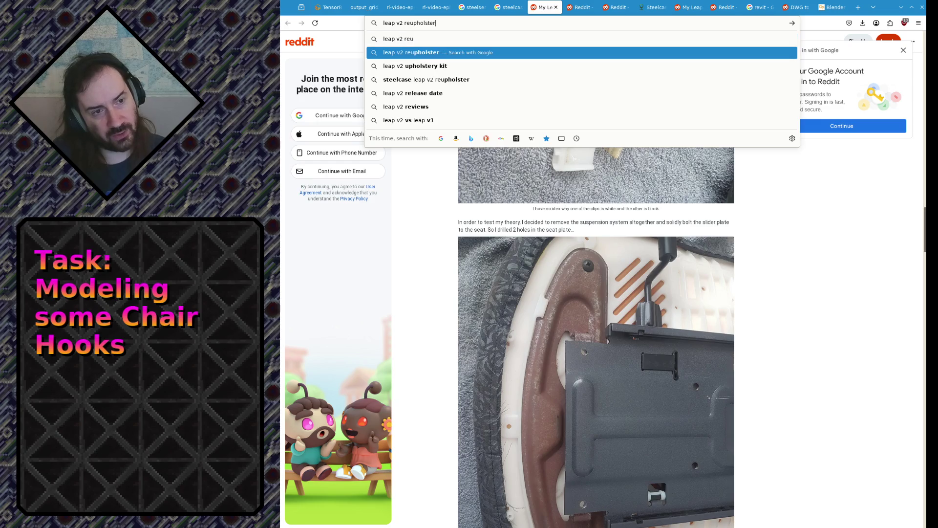
pyautogui.press('Return')
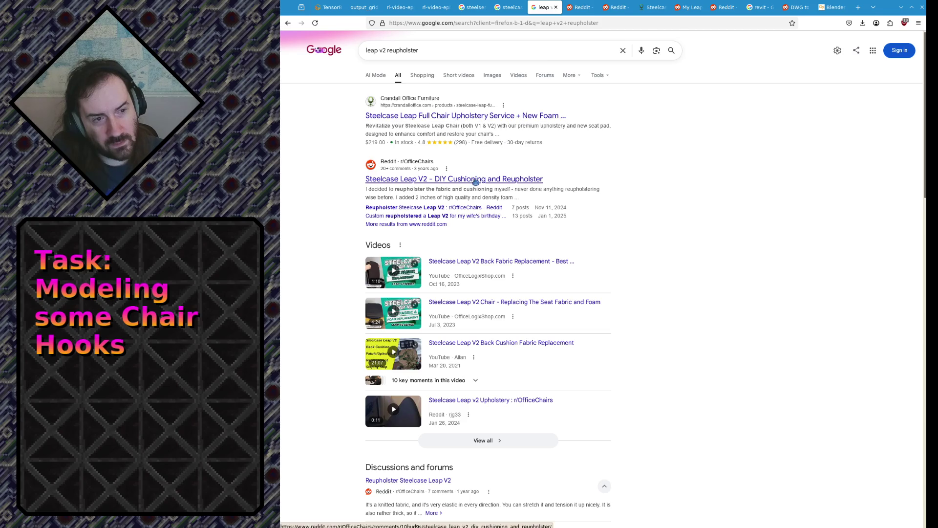
pyautogui.click(476, 180)
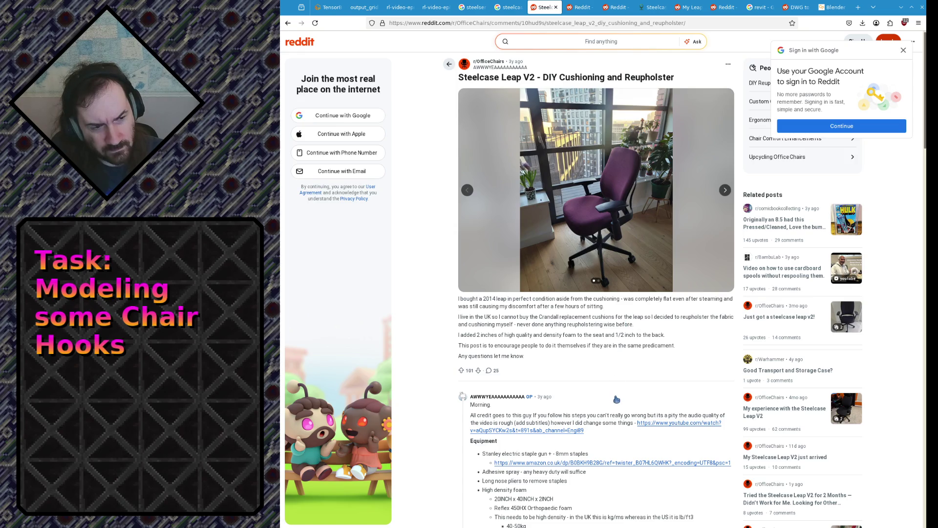
# From the author's comment, open the 'Steelcase Leap V2 Seat Cushion Fabric Replacement' YouTube video.
pyautogui.scroll(-1, 633, 416)
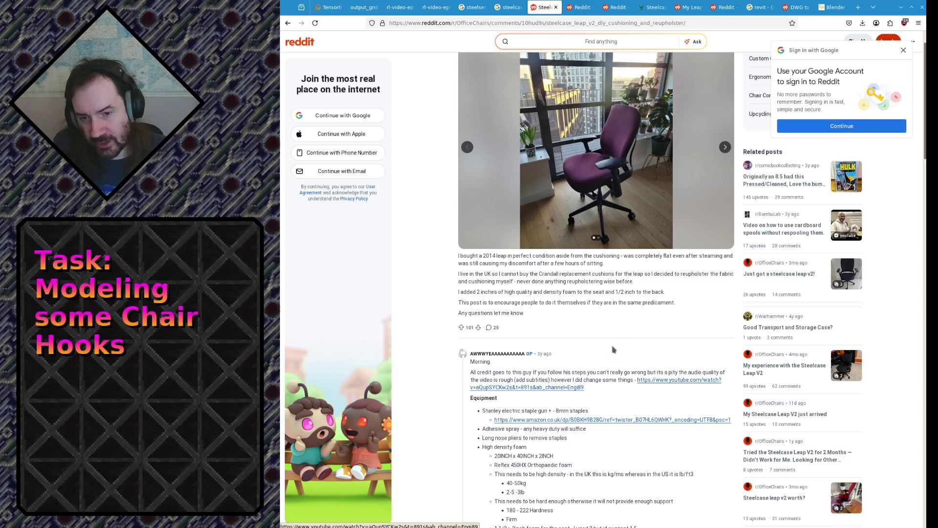
pyautogui.scroll(1, 595, 326)
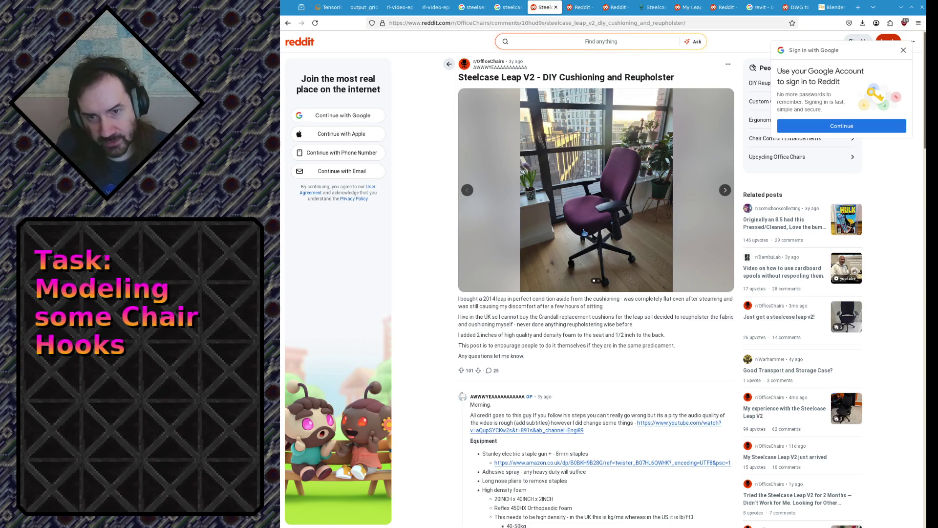
pyautogui.scroll(-3, 597, 230)
pyautogui.scroll(3, 596, 230)
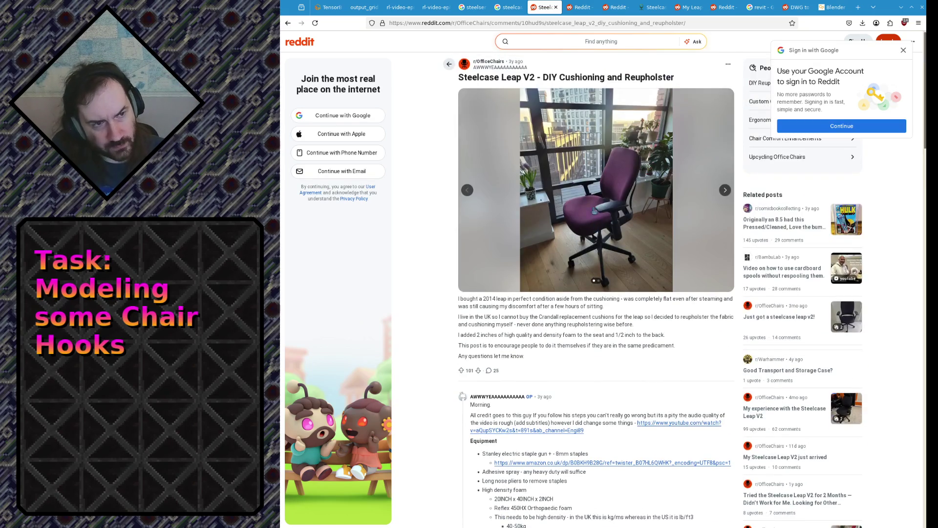
pyautogui.scroll(-4, 595, 212)
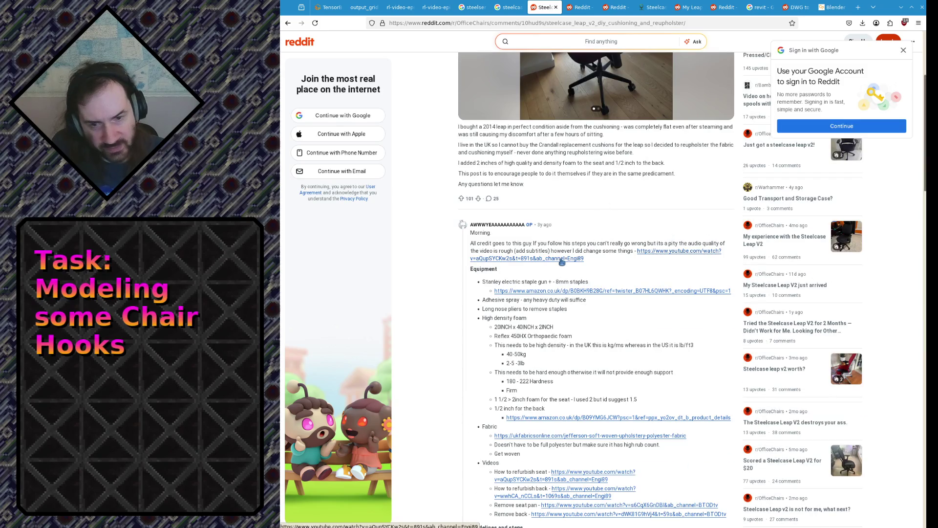
pyautogui.click(562, 261)
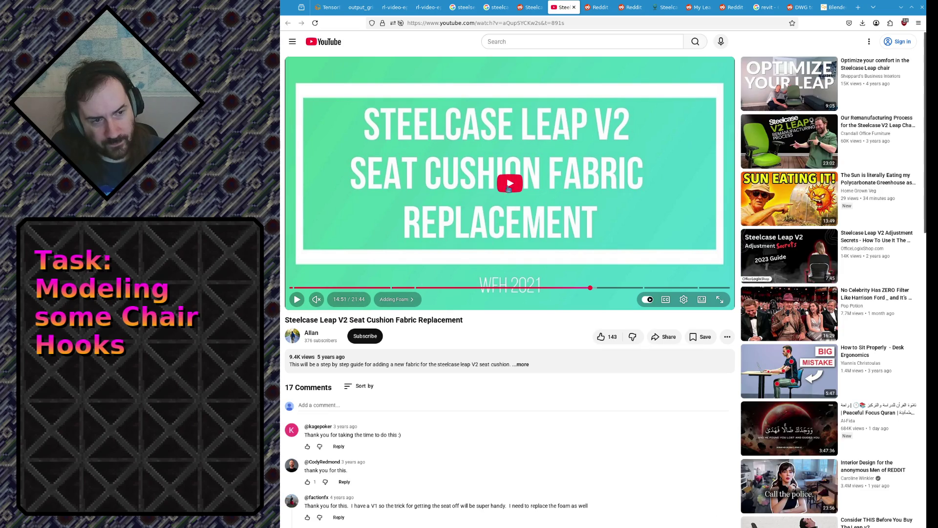
# Seek the seat-cushion video back through 13:54 and 9:48 to the Removal chapter and resume playback.
pyautogui.click(508, 188)
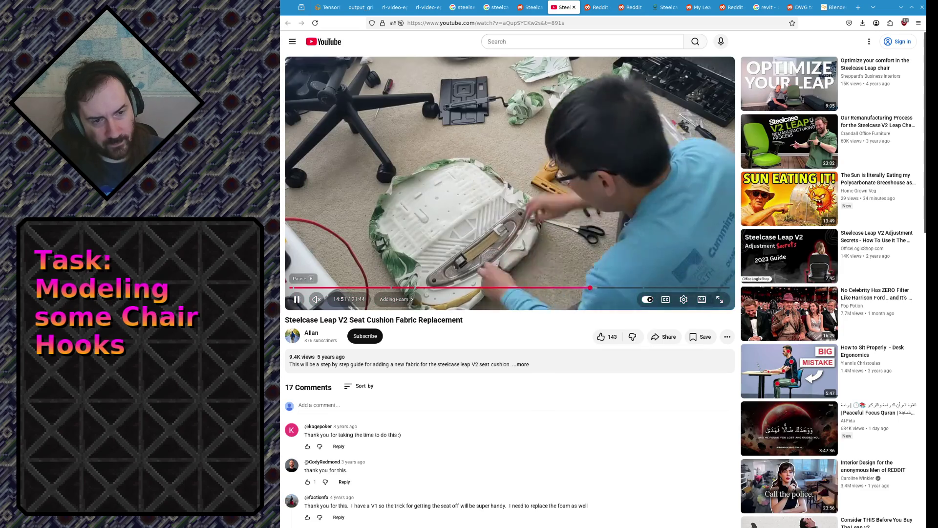
pyautogui.click(464, 220)
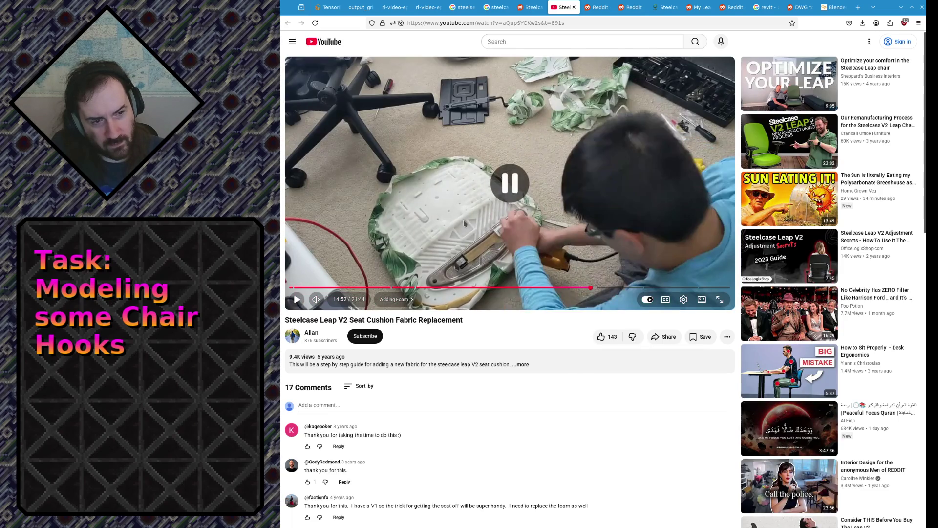
pyautogui.click(571, 288)
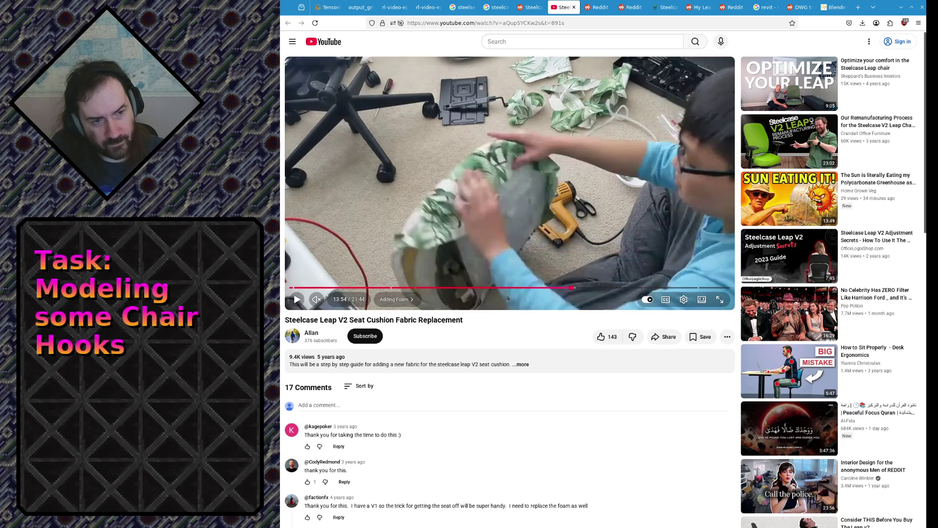
pyautogui.click(490, 288)
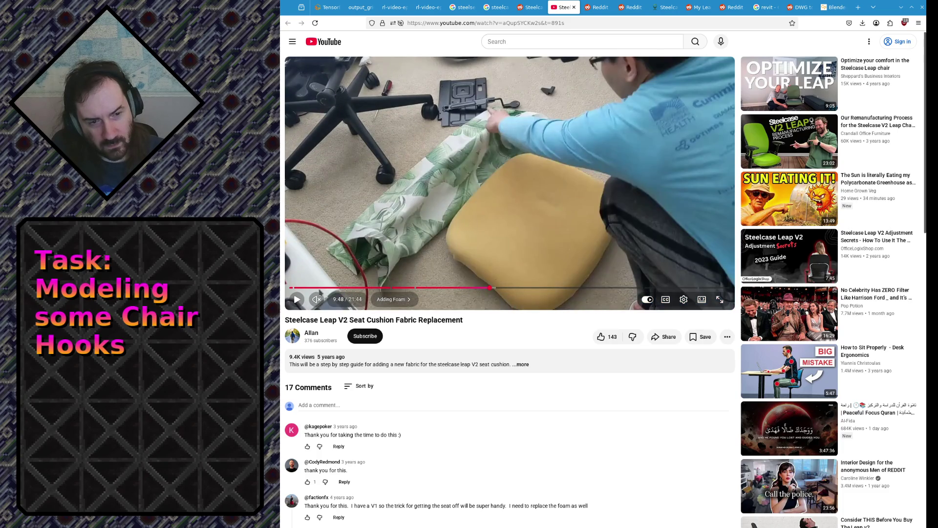
pyautogui.click(318, 289)
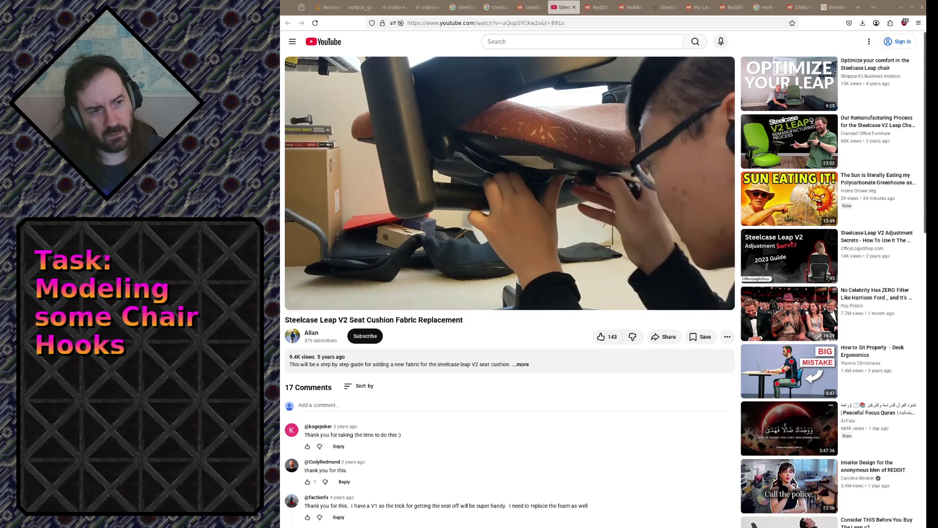
pyautogui.click(487, 203)
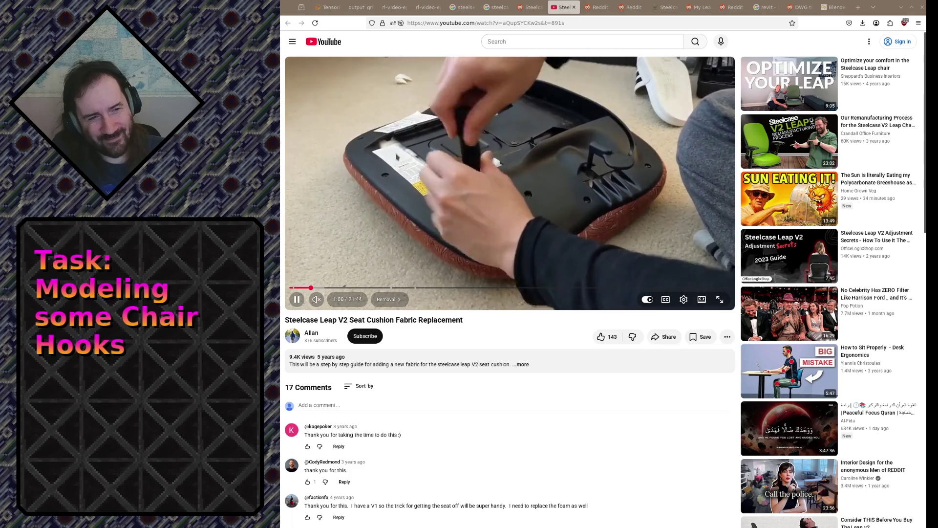
# Skip the removal footage forward through 1:30, 2:11, 2:44, 3:36 and 4:02 to 4:33.
pyautogui.click(320, 288)
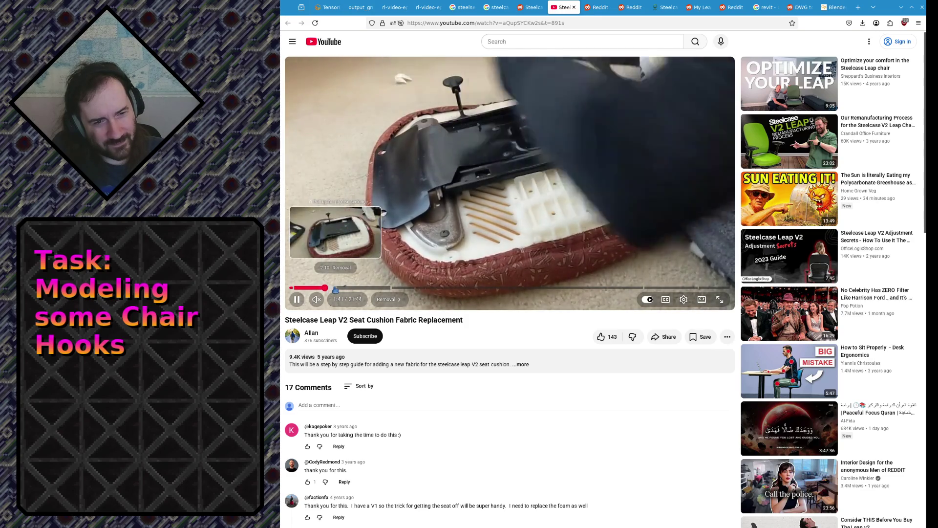
pyautogui.click(336, 289)
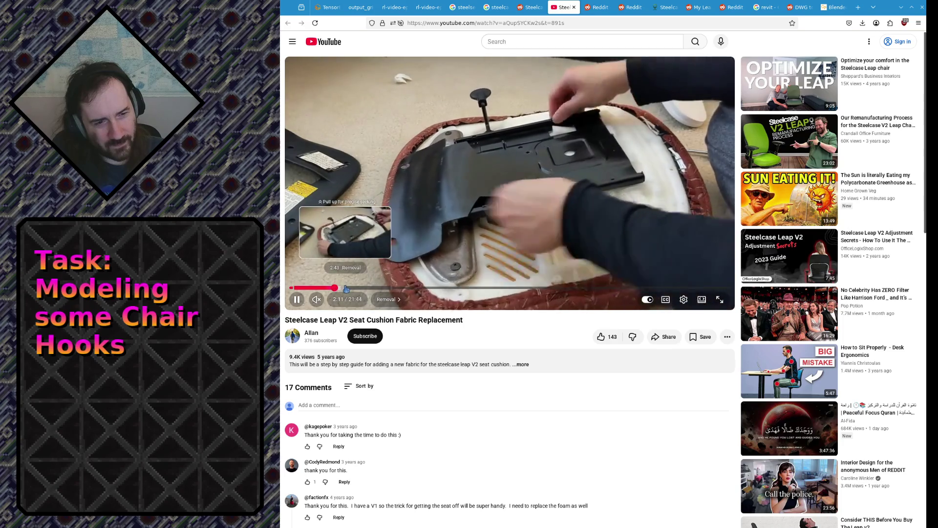
pyautogui.click(346, 288)
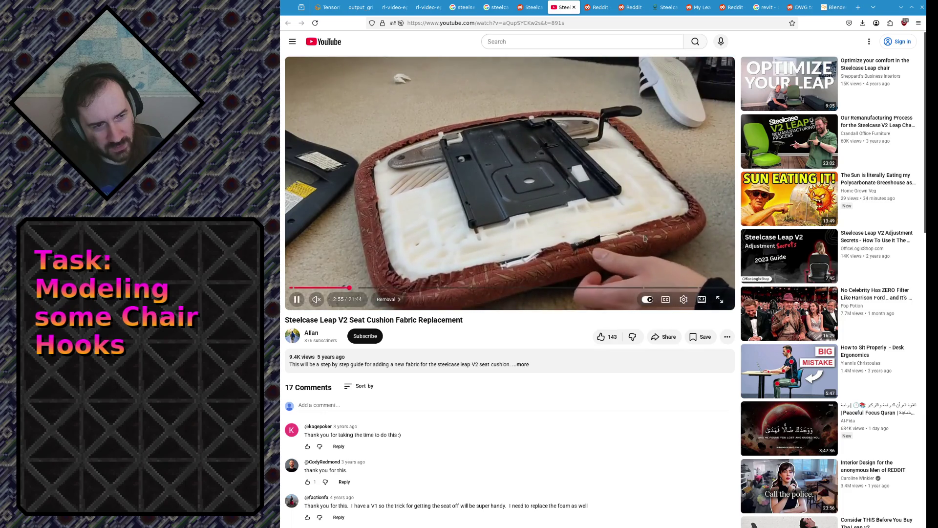
pyautogui.click(363, 287)
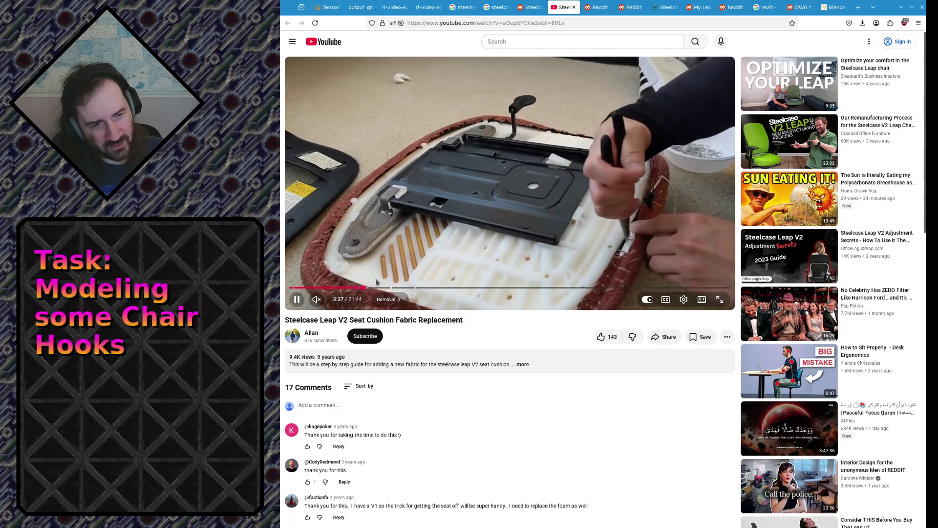
pyautogui.click(372, 287)
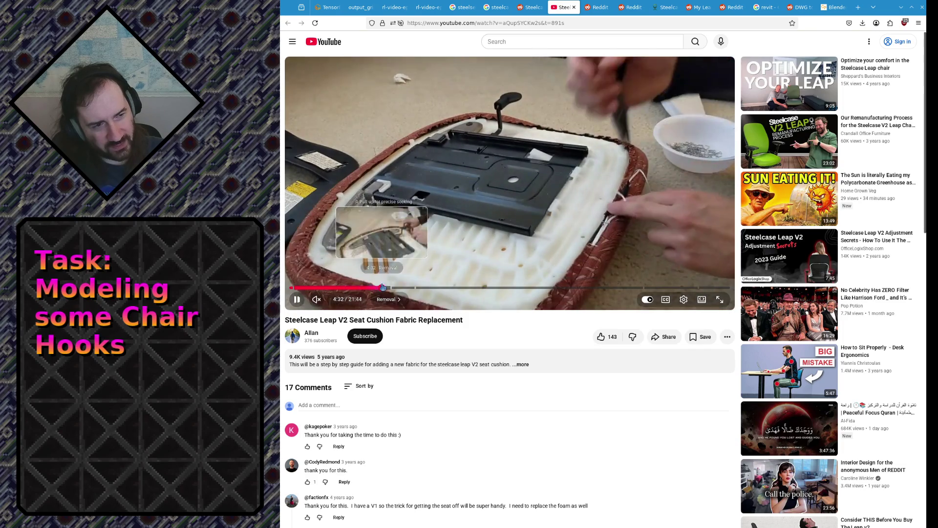
pyautogui.click(383, 287)
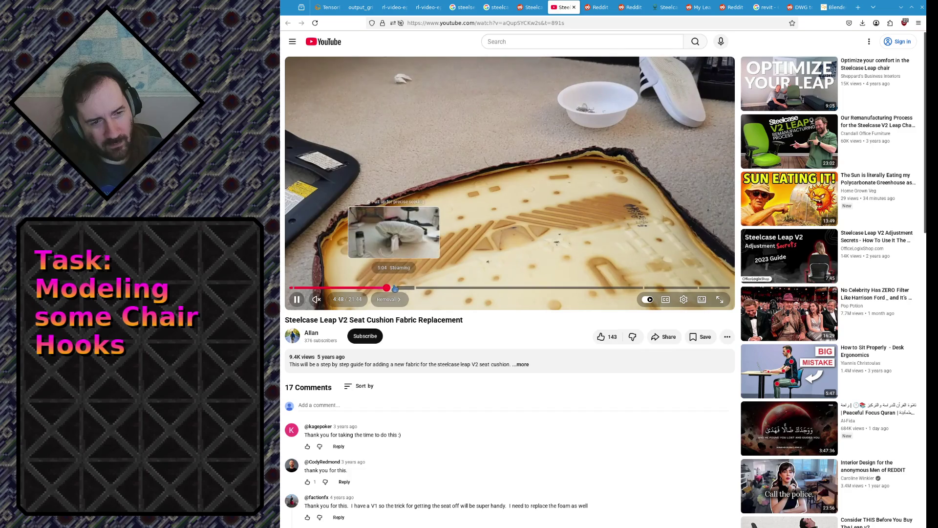
# Scrub between the steaming step, the foam being added and the bare seat pan at 4:46.
pyautogui.moveTo(394, 289); pyautogui.dragTo(402, 288)
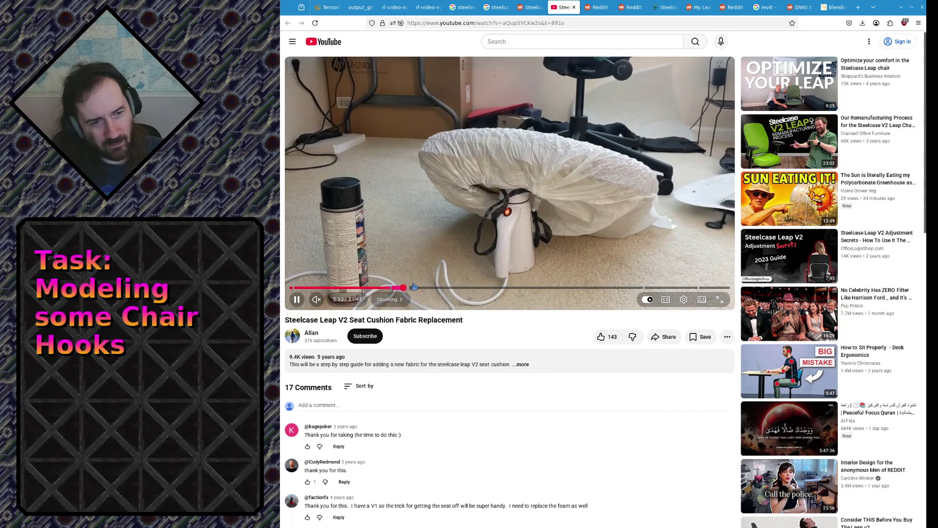
pyautogui.click(427, 288)
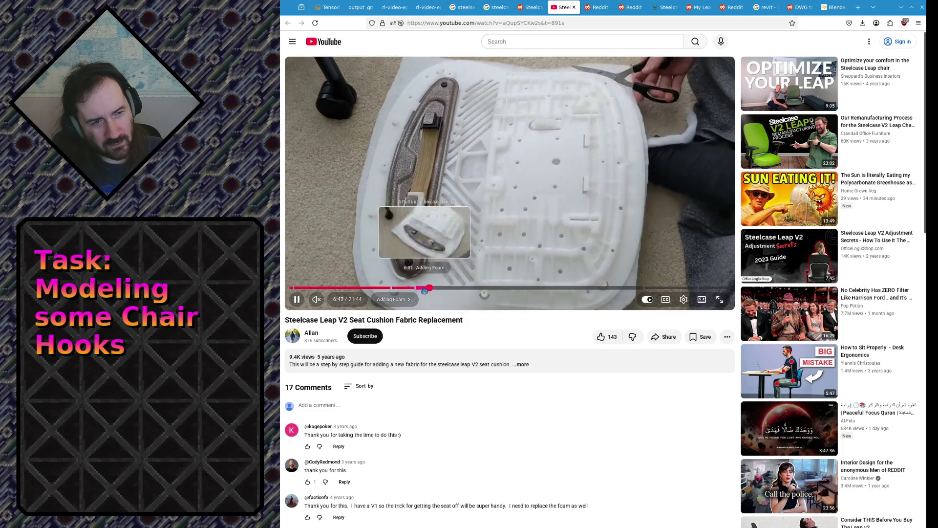
pyautogui.click(387, 288)
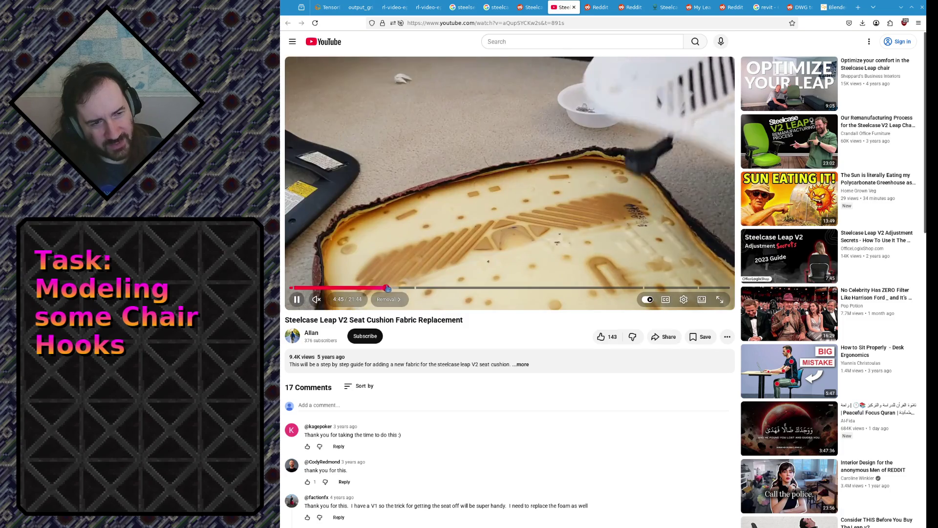
pyautogui.click(401, 288)
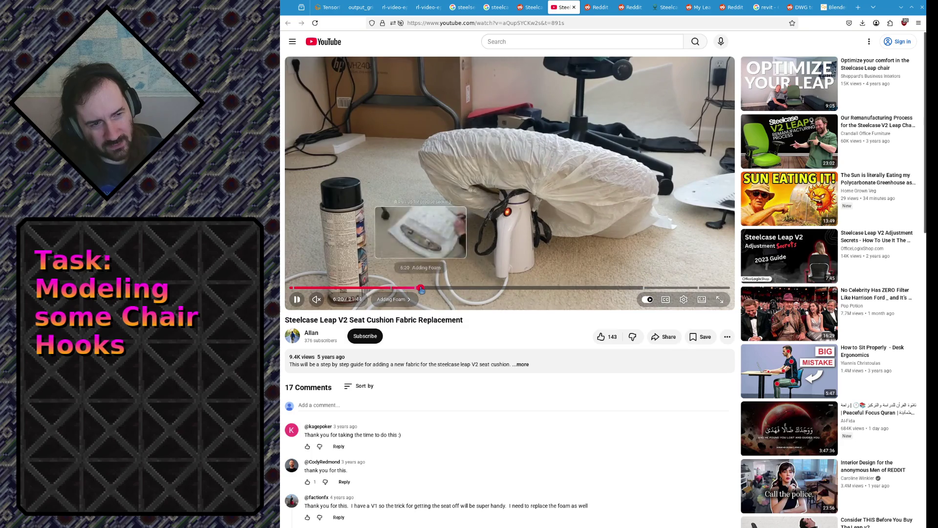
pyautogui.click(421, 289)
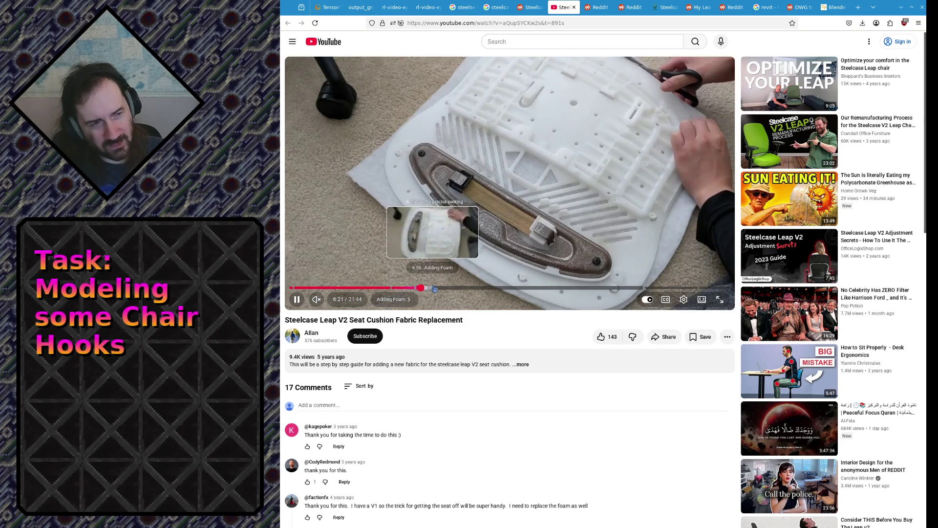
pyautogui.click(386, 289)
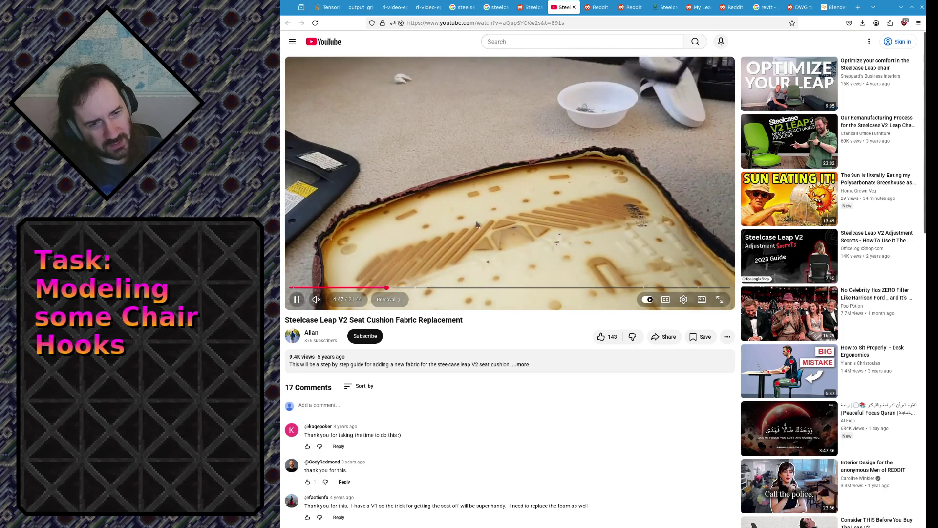
# Jump into the Adding Foam chapter to view the seat pan at 7:00 and 7:48.
pyautogui.click(423, 287)
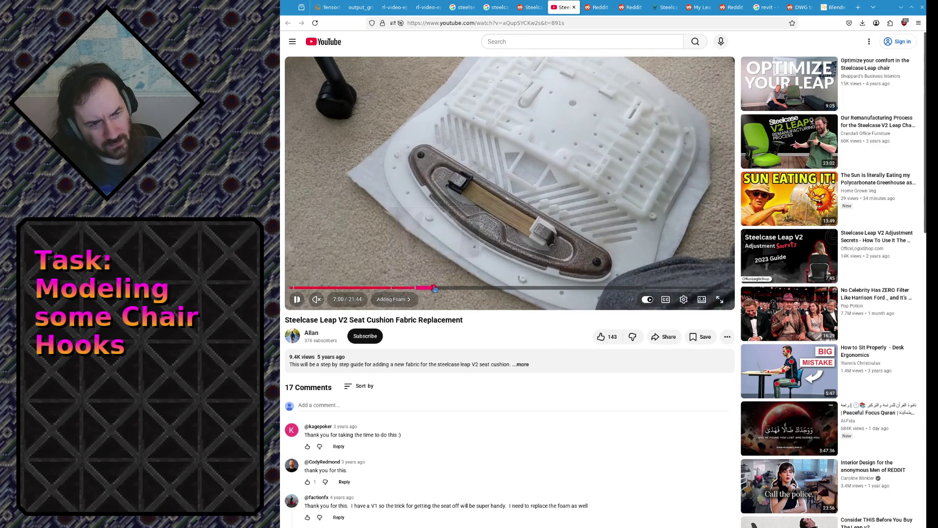
pyautogui.click(434, 289)
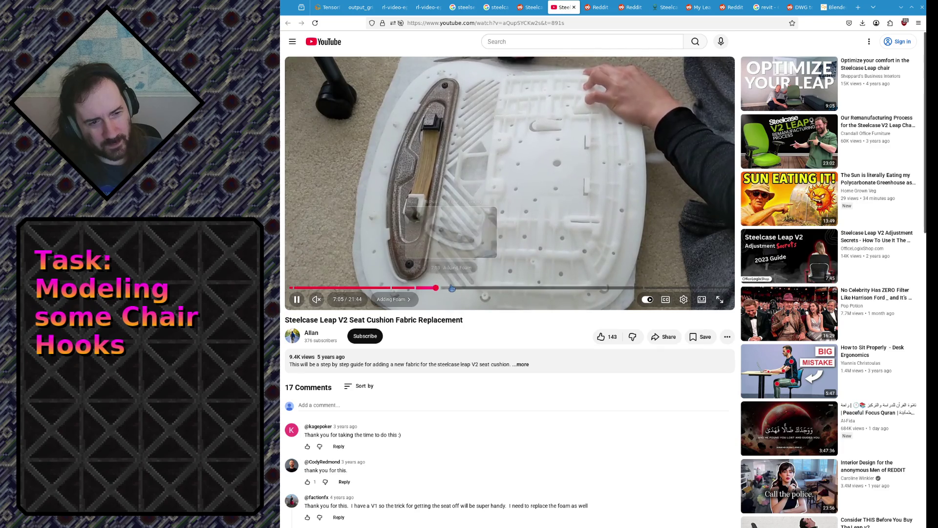
pyautogui.click(450, 287)
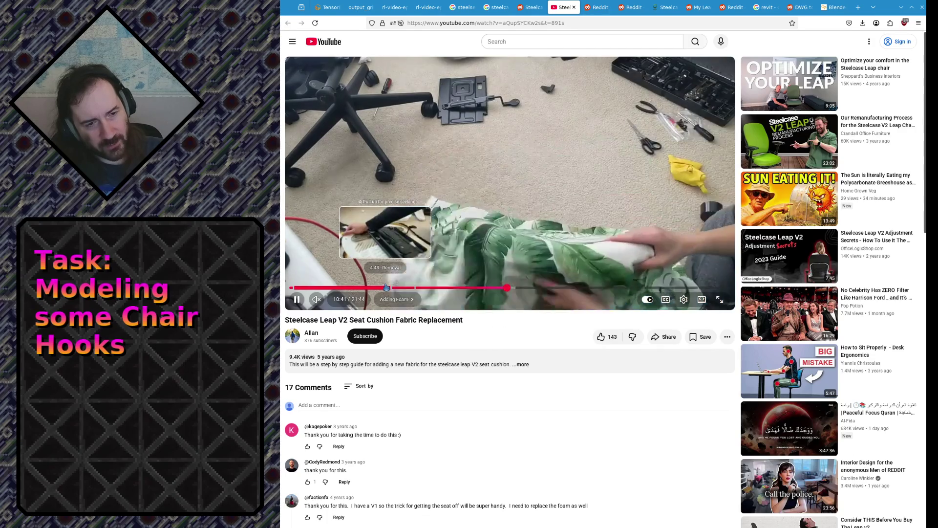
# Return to the bare seat pan at 4:46, then skip to 8:04 and pause on the foam close-up.
pyautogui.click(386, 287)
pyautogui.click(386, 287)
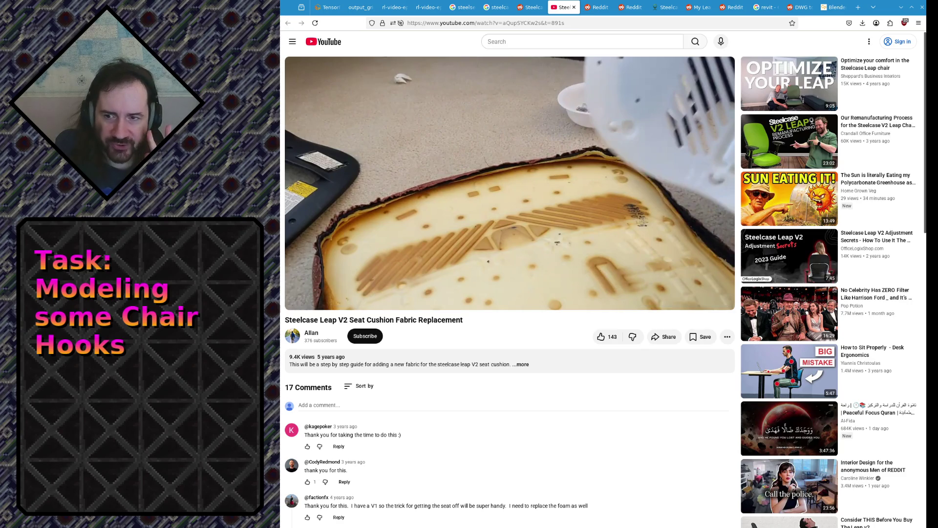
pyautogui.click(462, 185)
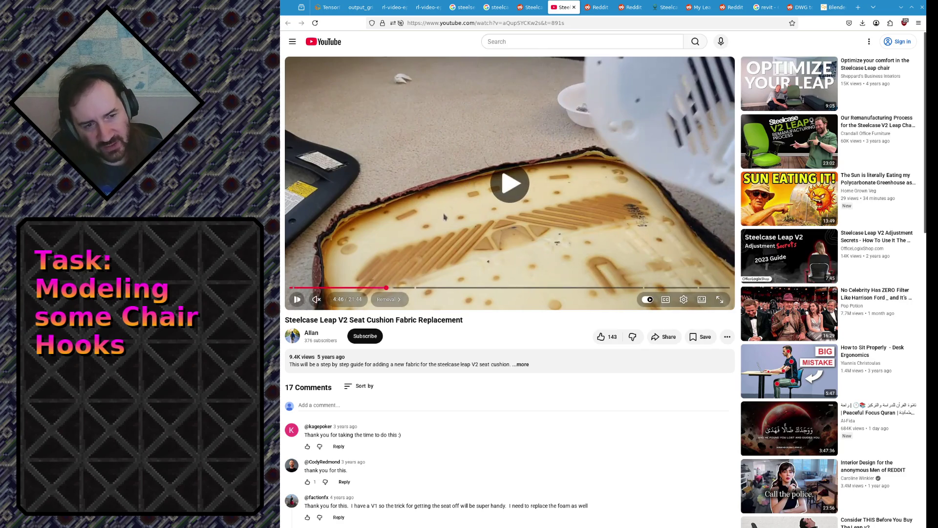
pyautogui.click(454, 288)
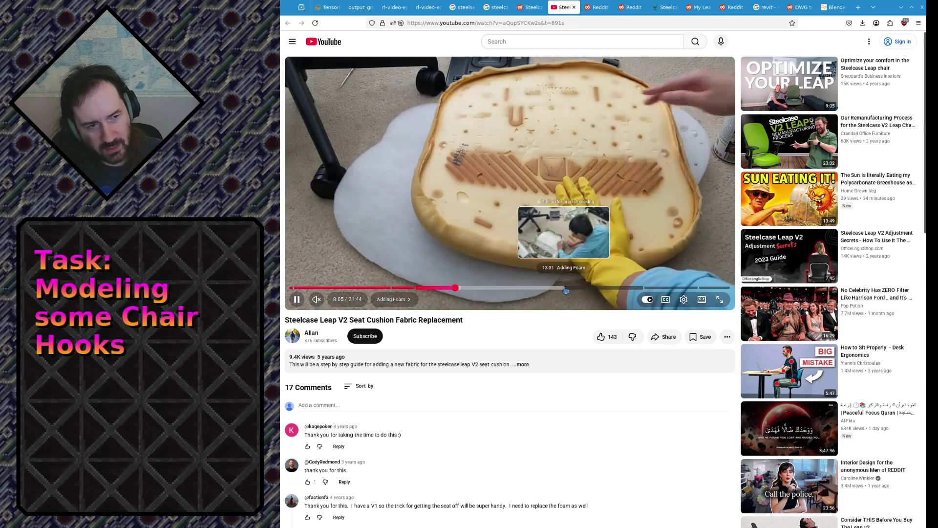
pyautogui.click(549, 260)
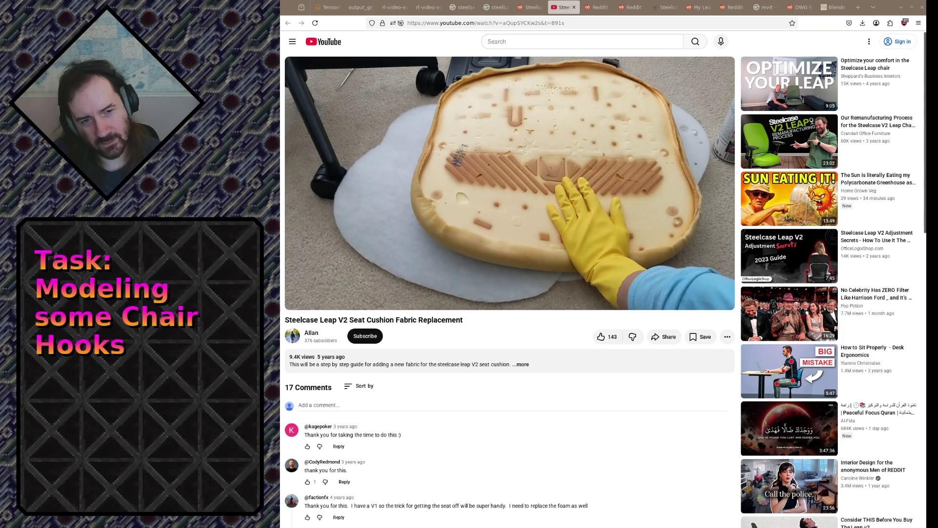
pyautogui.click(489, 206)
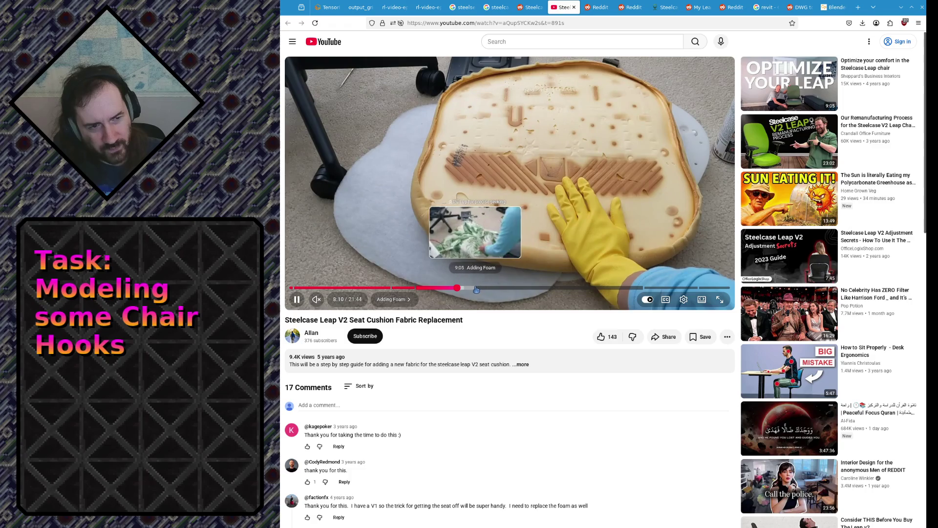
# Seek around the foam cushion footage between 7:44 and 8:50, then advance to 9:18 and 9:42.
pyautogui.click(468, 289)
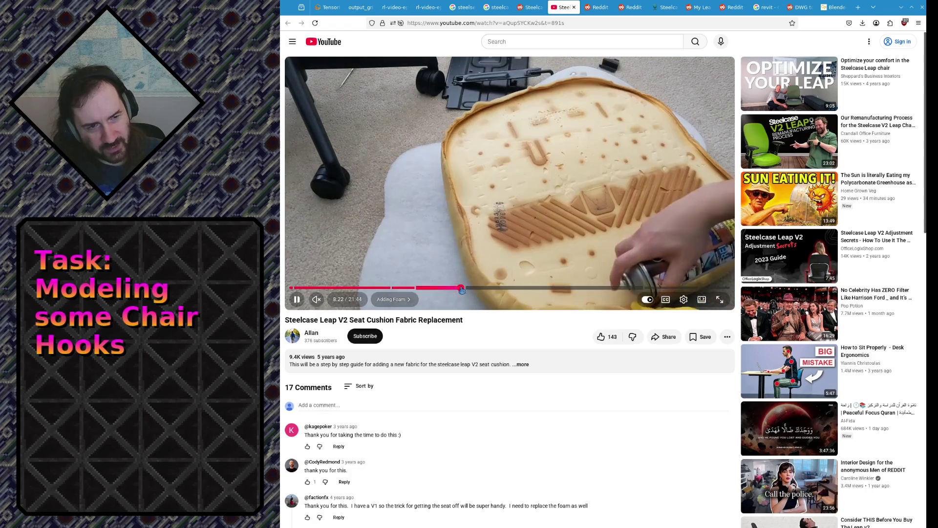
pyautogui.click(453, 291)
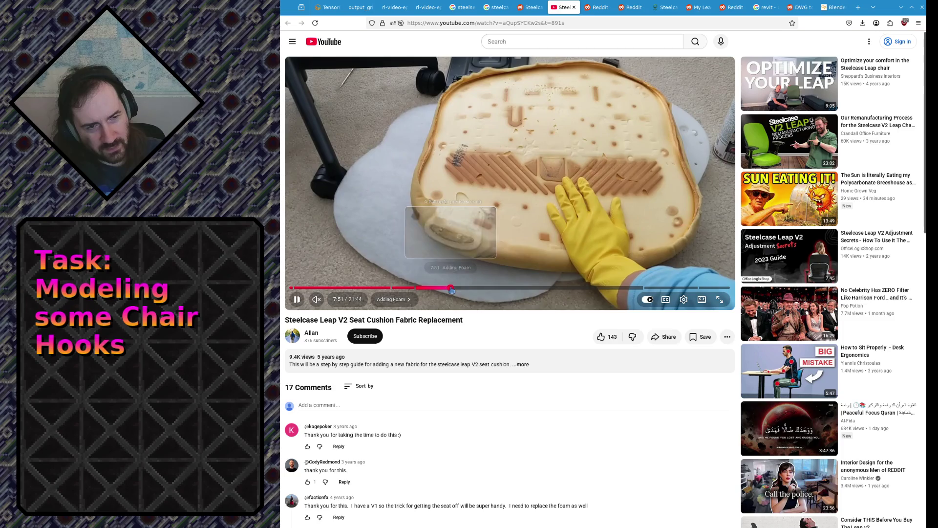
pyautogui.moveTo(451, 290); pyautogui.dragTo(449, 290)
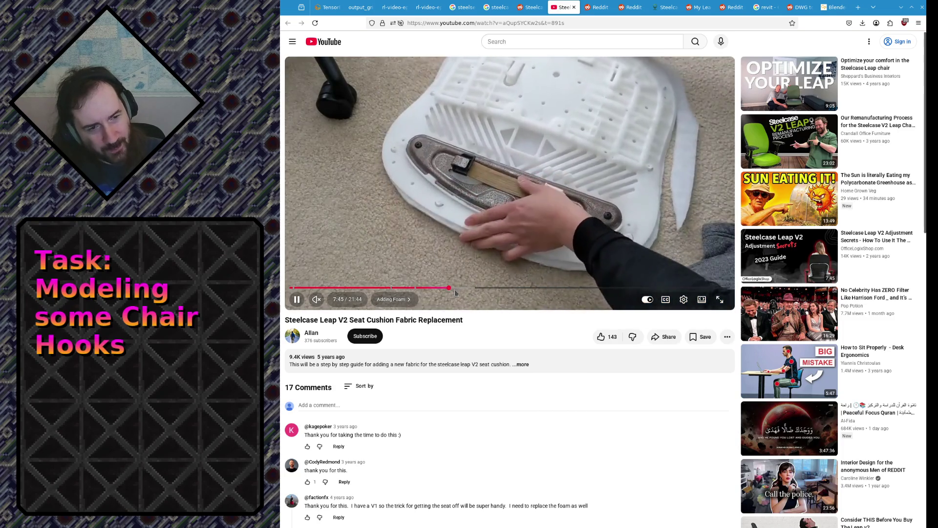
pyautogui.click(455, 288)
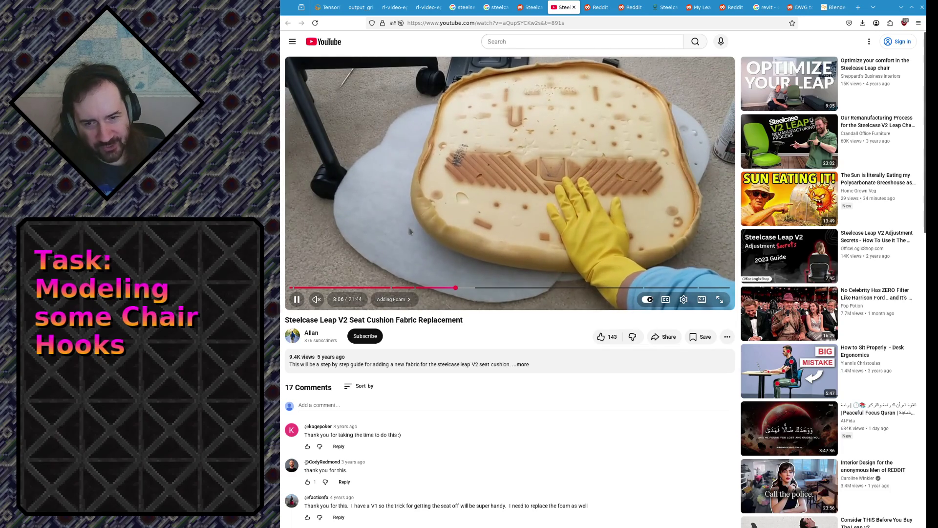
pyautogui.click(469, 289)
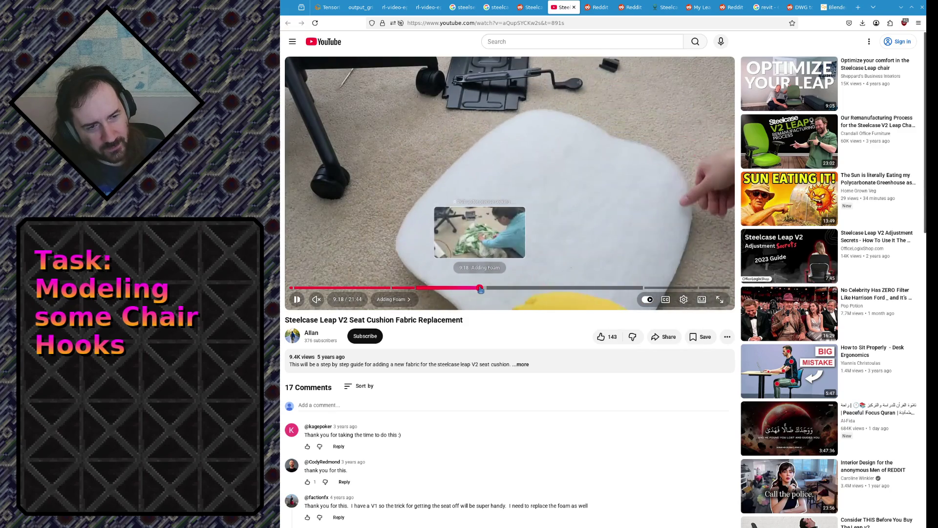
pyautogui.click(481, 288)
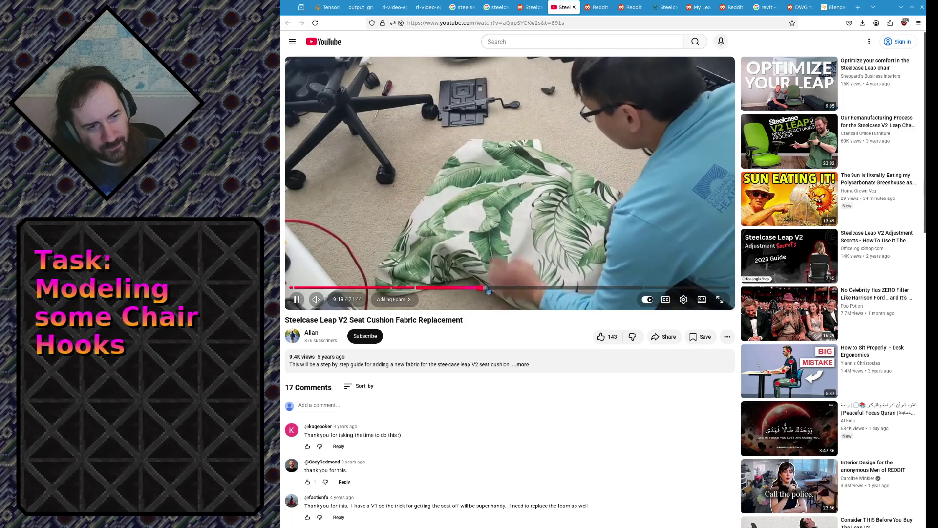
pyautogui.click(488, 288)
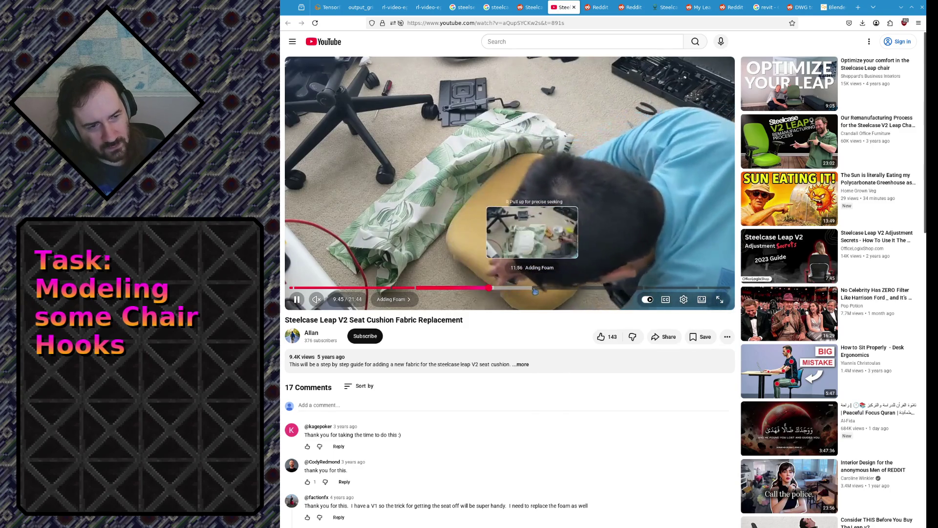
# Jump through the reattachment footage via 13:31, 15:39 and 16:59 to 19:41, then pause.
pyautogui.click(551, 290)
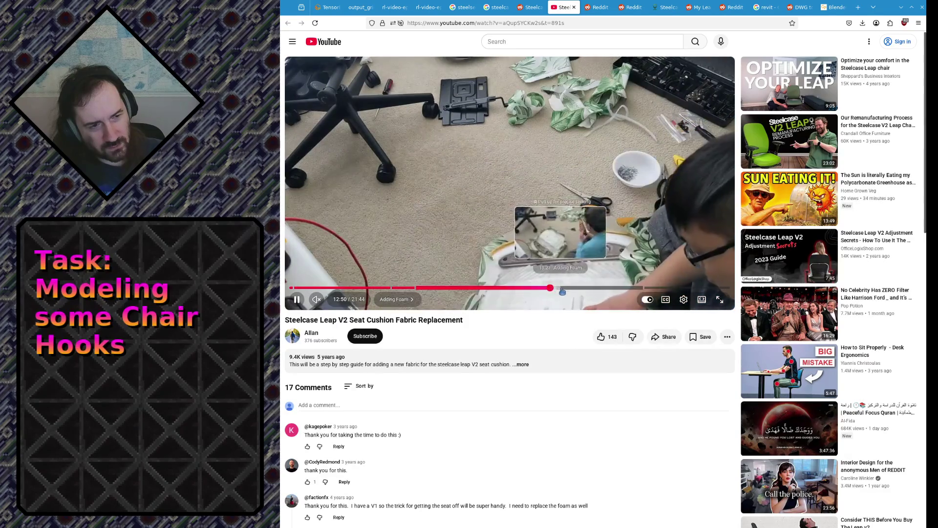
pyautogui.click(564, 291)
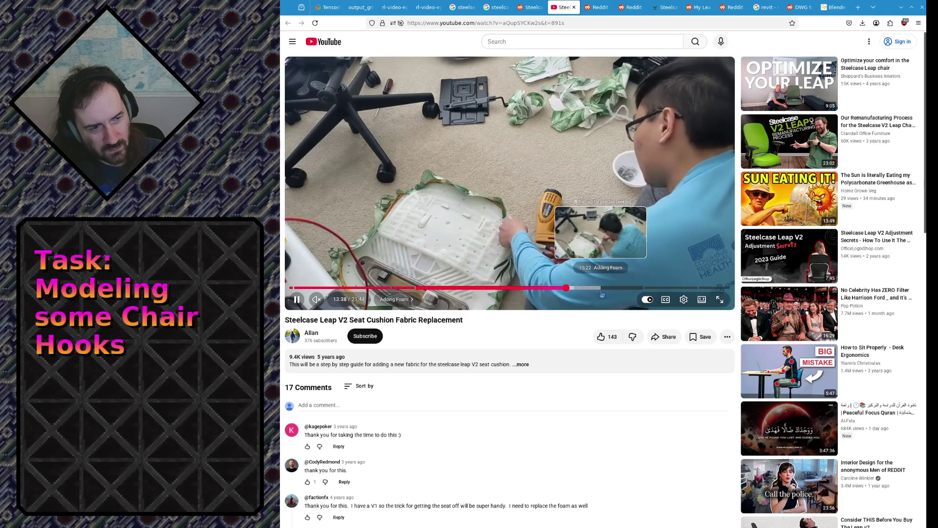
pyautogui.click(607, 294)
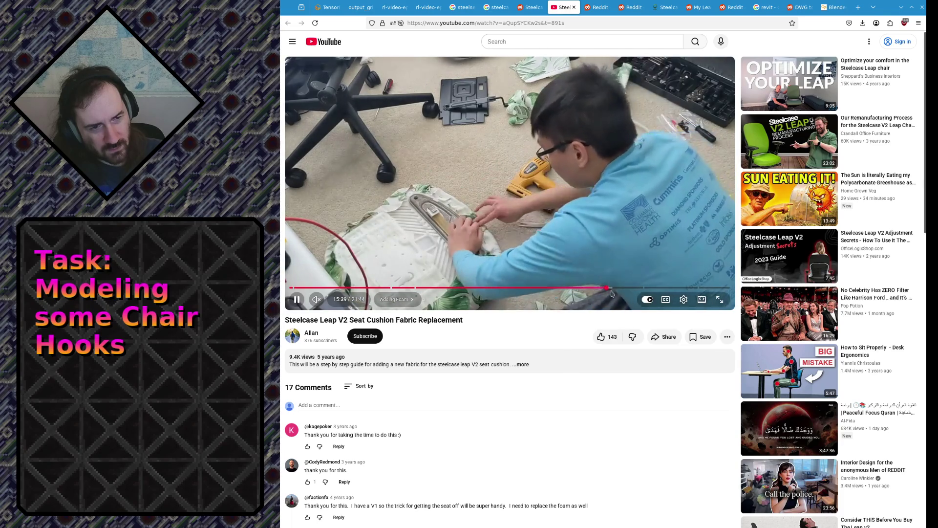
pyautogui.click(633, 289)
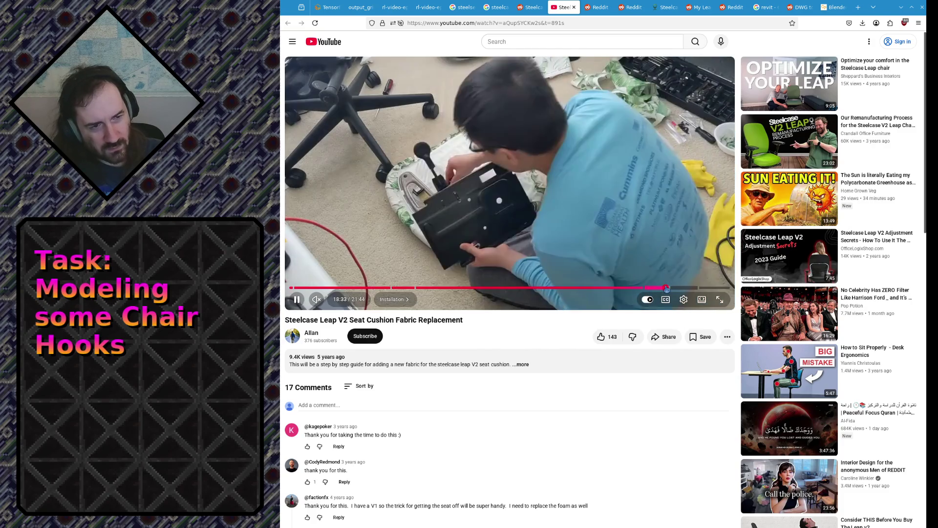
pyautogui.click(691, 288)
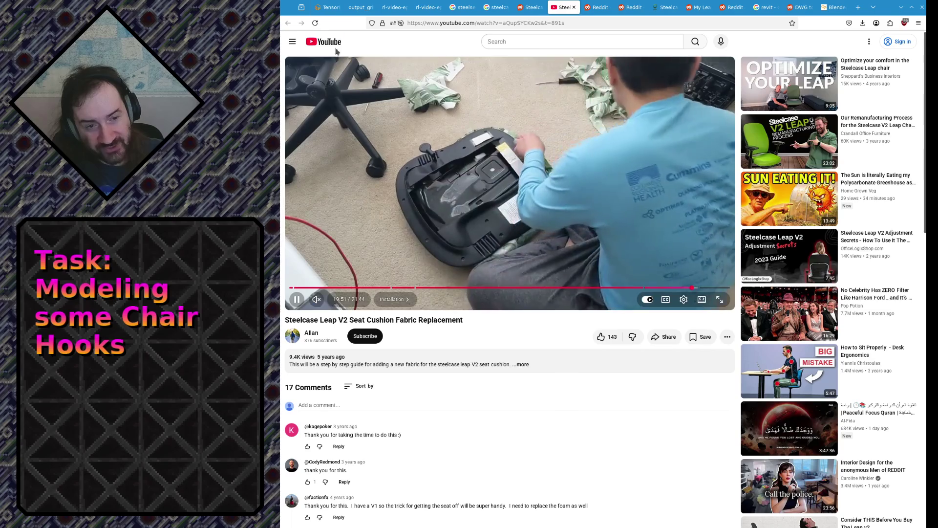
pyautogui.press('space')
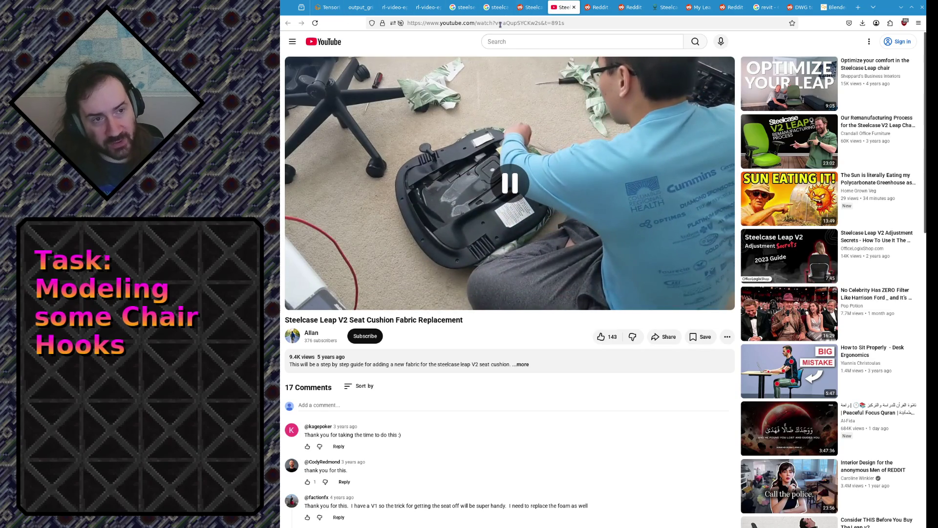
# Leave the address bar and seek the video back to the seat underside near 1:36.
pyautogui.click(499, 23)
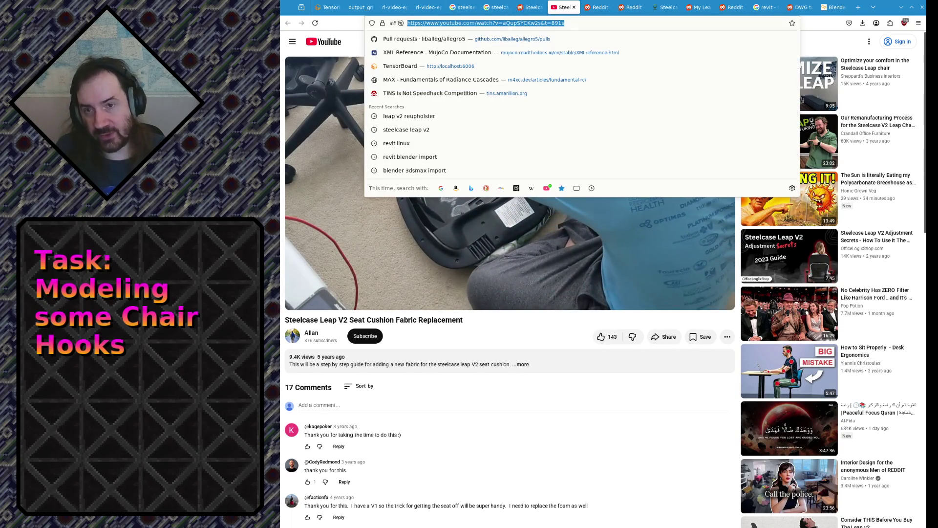
pyautogui.hotkey('alt', 'Tab')
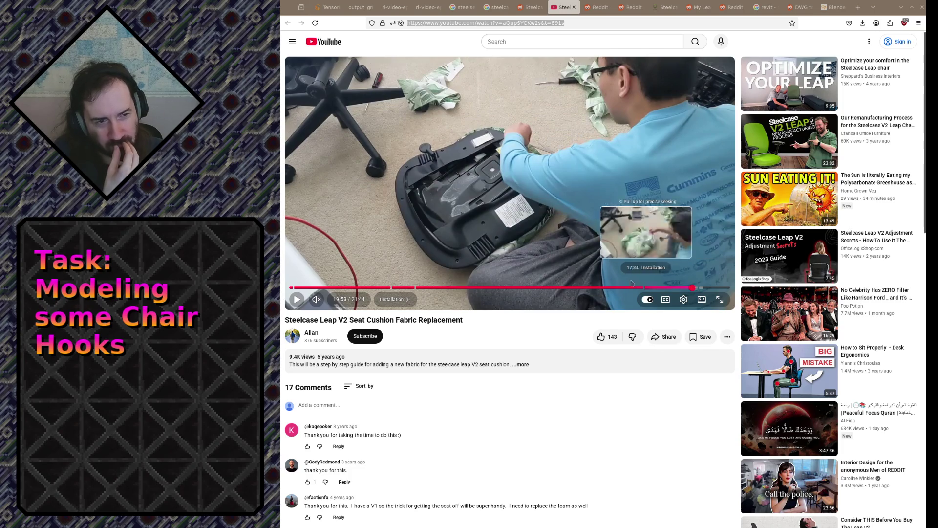
pyautogui.click(321, 288)
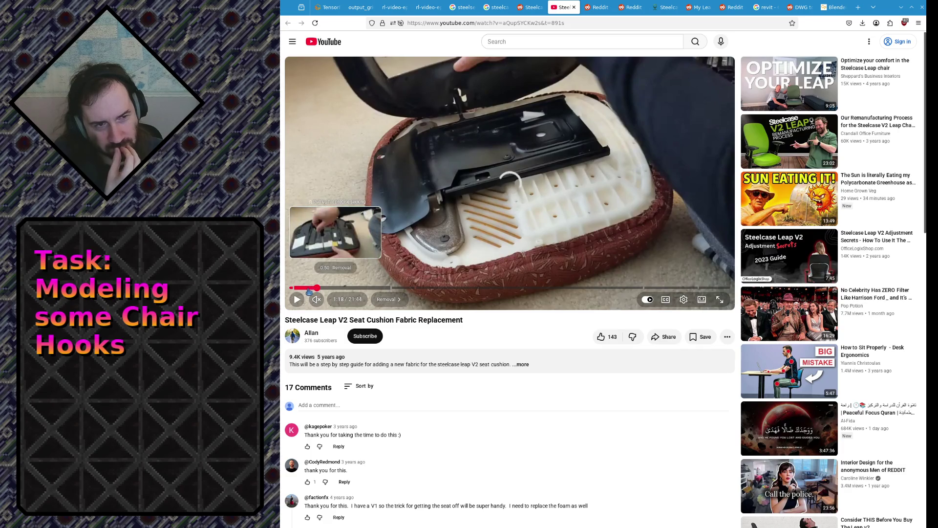
# Seek the removal footage between 0:37 and about 1:55, settling back at 1:25.
pyautogui.click(316, 288)
pyautogui.click(304, 288)
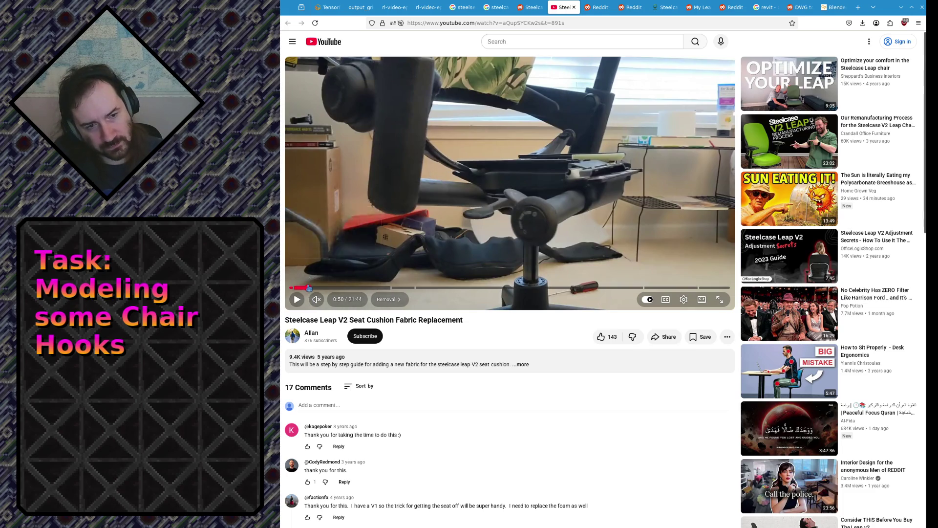
pyautogui.click(308, 288)
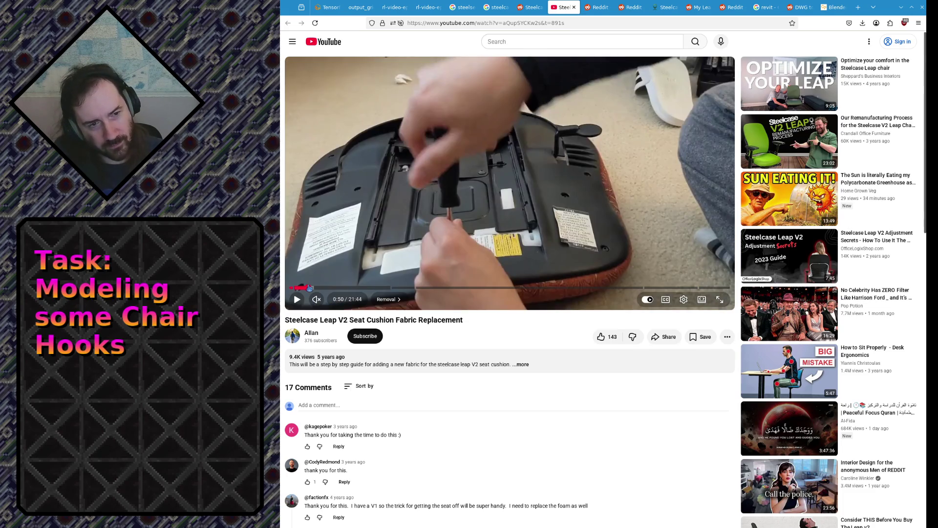
pyautogui.click(315, 288)
pyautogui.moveTo(316, 288); pyautogui.dragTo(319, 288)
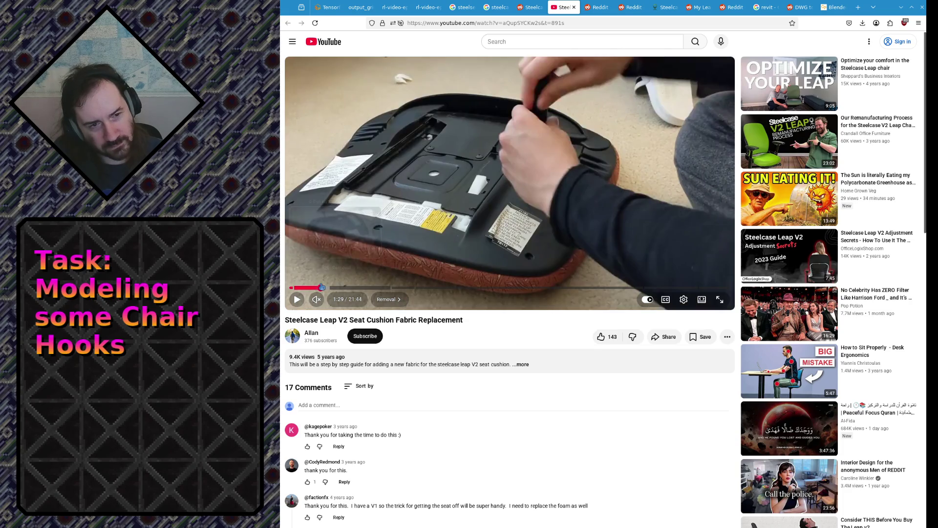
pyautogui.click(321, 288)
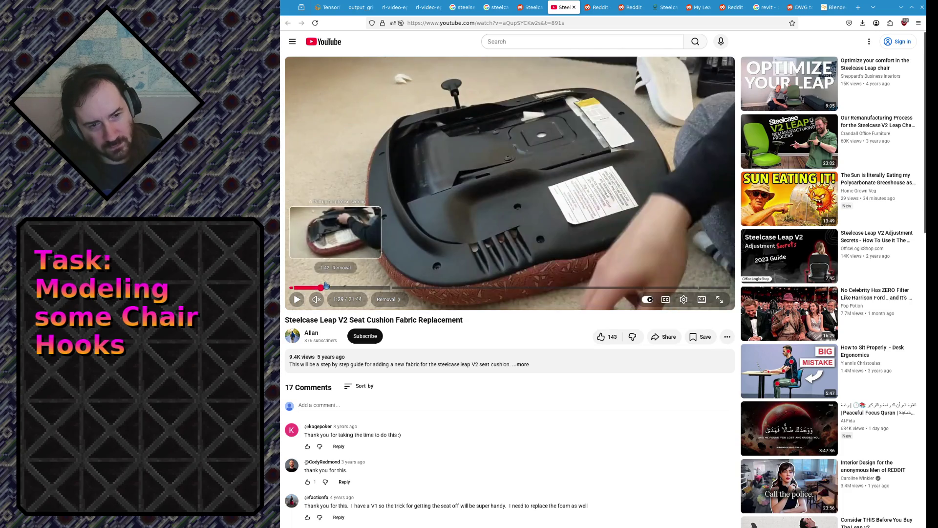
pyautogui.click(326, 287)
pyautogui.click(326, 287)
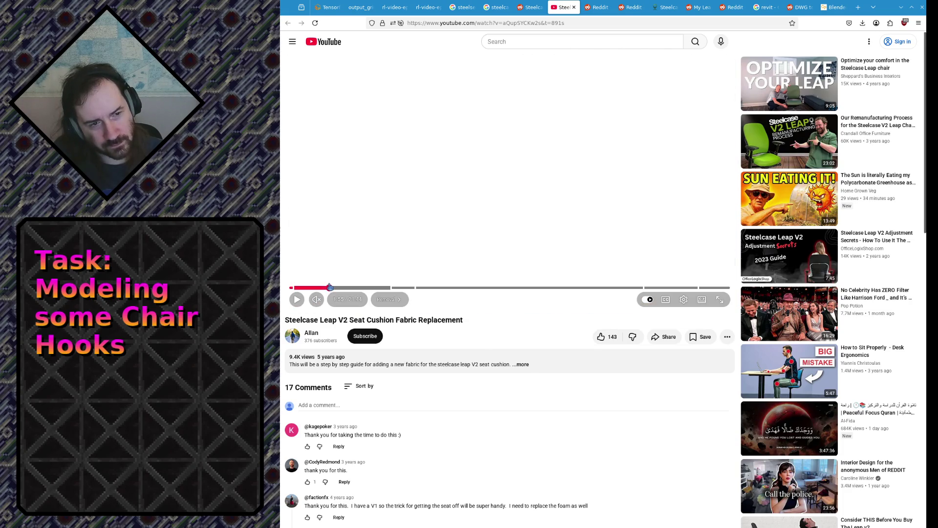
pyautogui.click(329, 287)
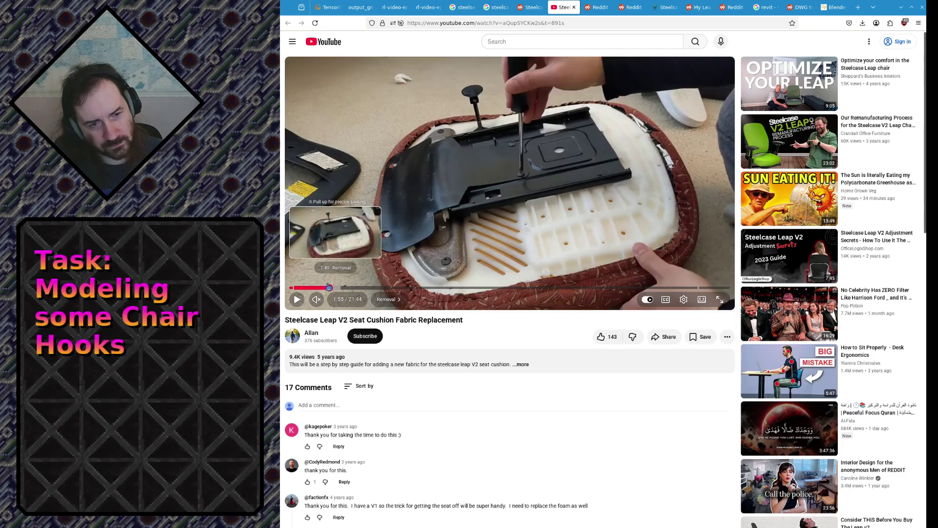
pyautogui.click(321, 287)
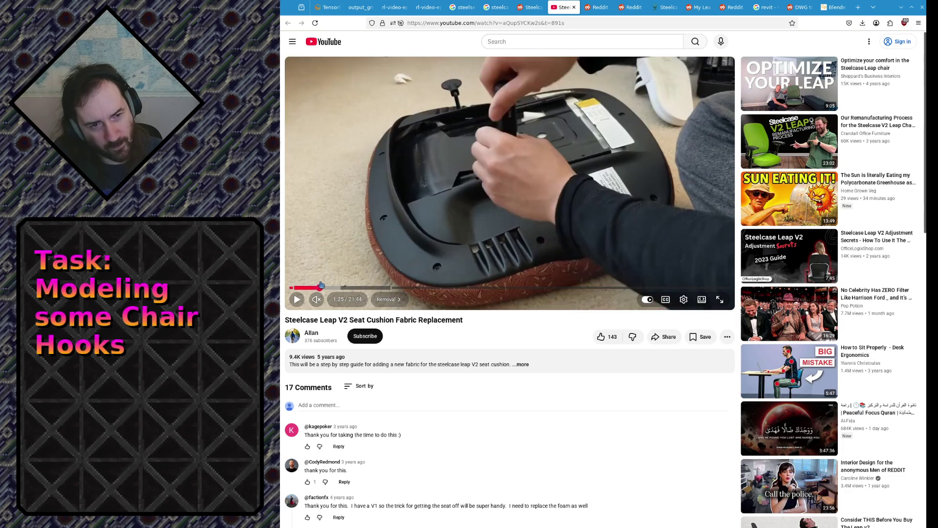
# Watch the seat plate removal with play and pause, rewinding once to 1:24.
pyautogui.click(329, 245)
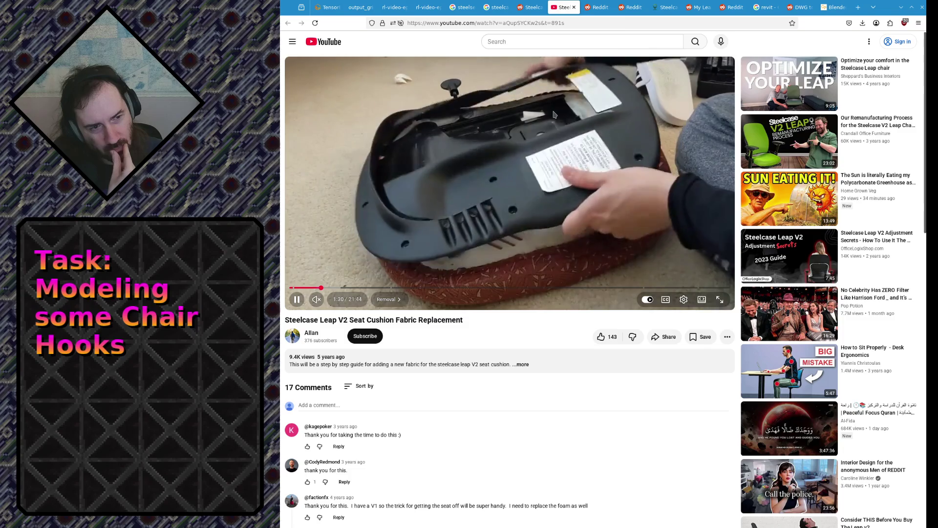
pyautogui.click(444, 139)
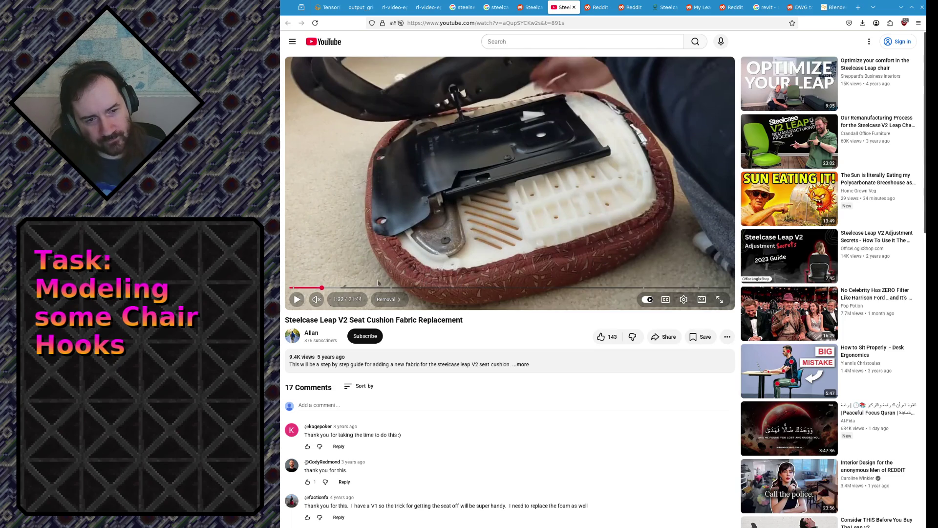
pyautogui.click(320, 289)
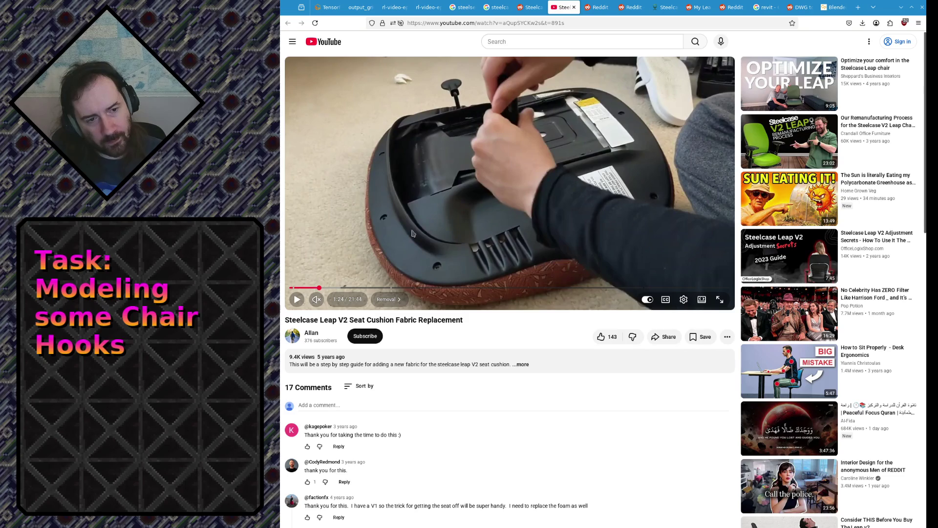
pyautogui.click(326, 277)
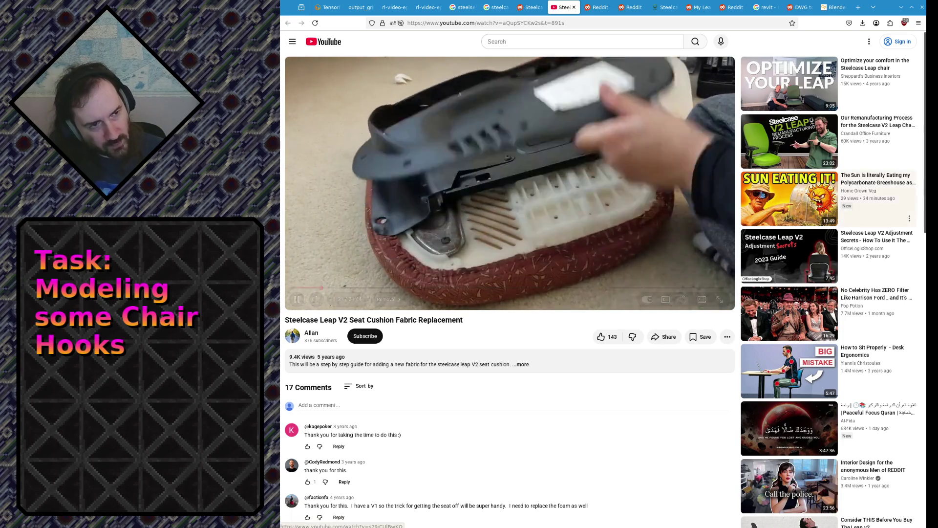
pyautogui.click(612, 132)
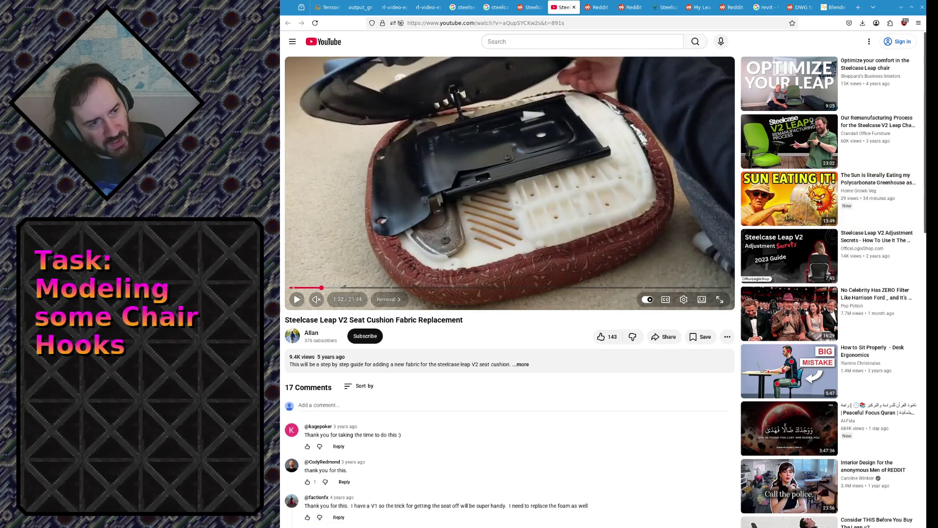
pyautogui.click(484, 172)
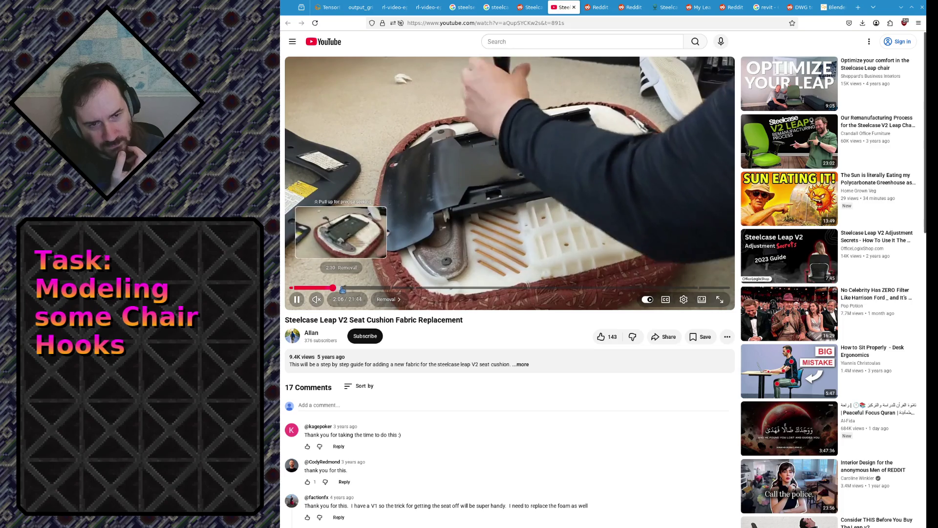
# Scrub ahead to 2:48, pause at 2:59, then jump via 3:36 to 18:04 in Installation.
pyautogui.moveTo(343, 290); pyautogui.dragTo(348, 291)
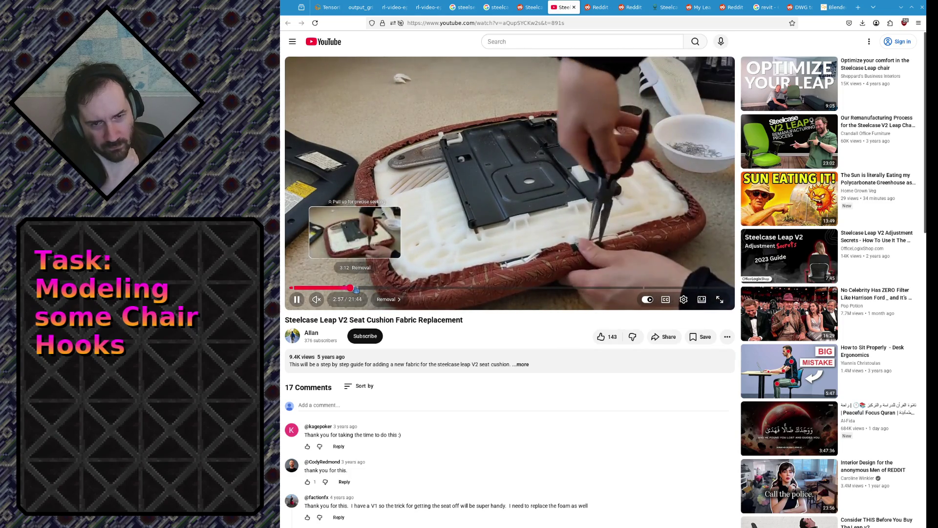
pyautogui.click(386, 224)
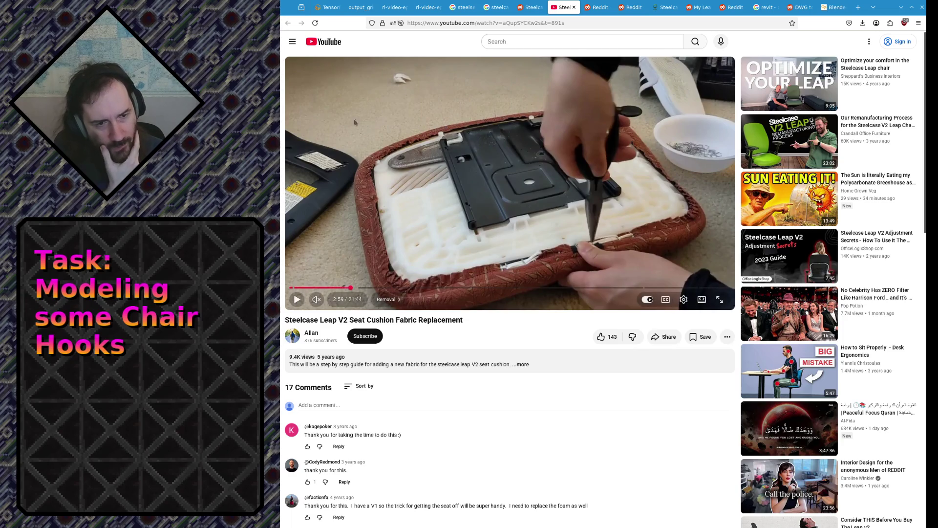
pyautogui.moveTo(359, 287); pyautogui.dragTo(395, 288)
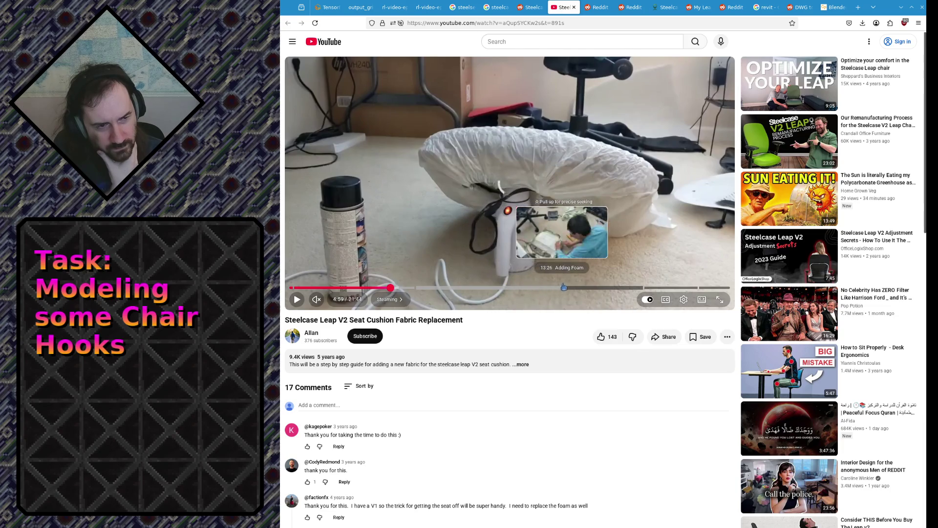
pyautogui.click(655, 287)
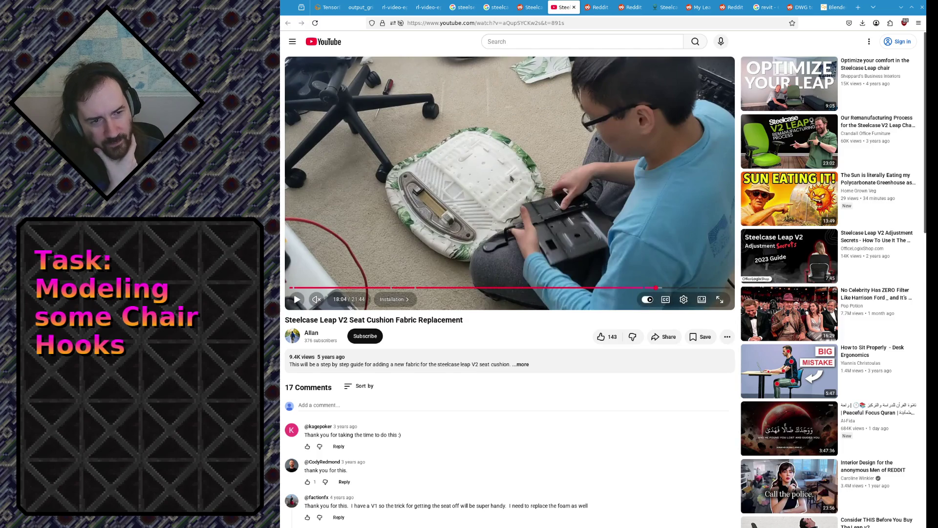
# Go back to 0:23 in the Removal chapter, play, and step back to 0:34.
pyautogui.click(298, 287)
pyautogui.click(351, 237)
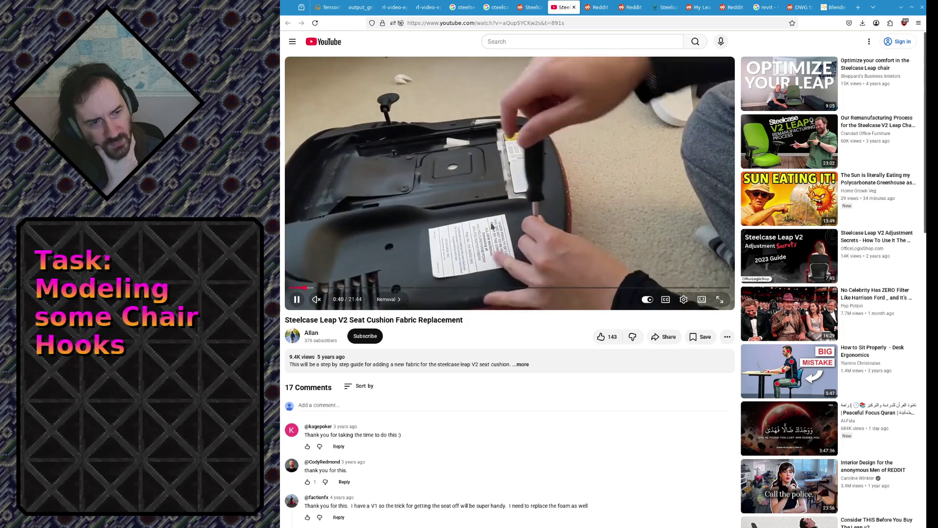
pyautogui.click(301, 288)
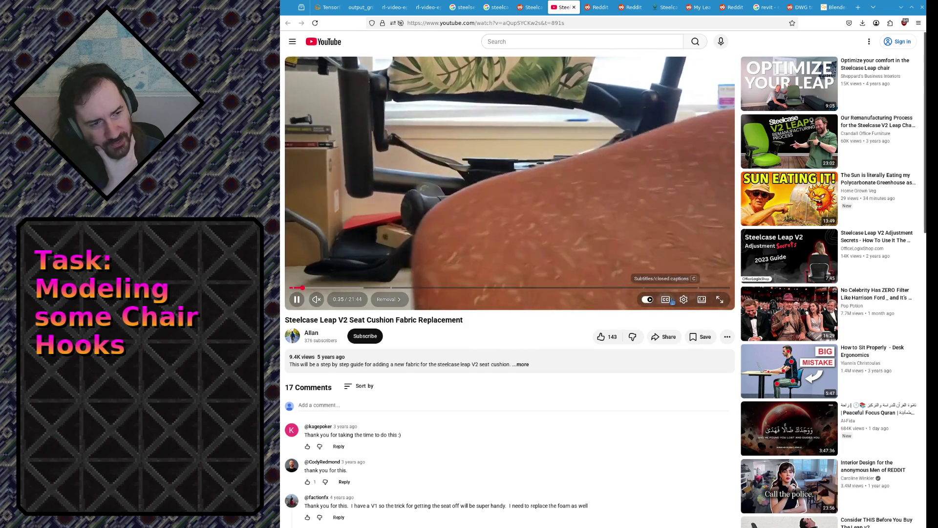
# Turn on English captions, rewind to 0:17, and watch with pauses at 0:41, 0:56 and 1:03.
pyautogui.press('c')
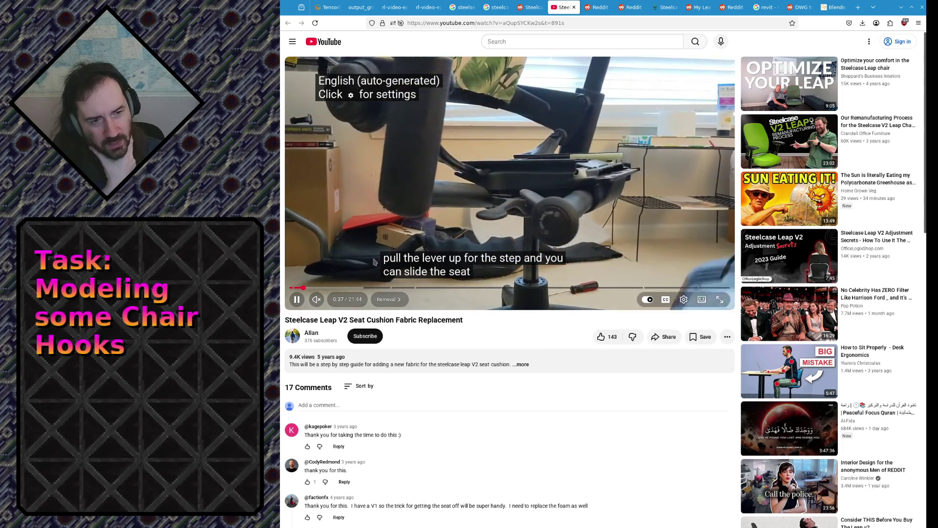
pyautogui.click(298, 288)
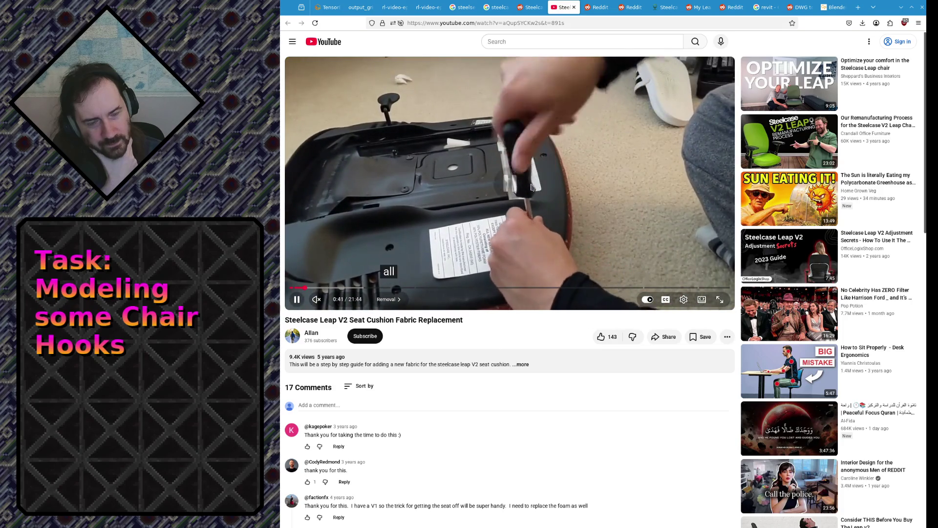
pyautogui.click(531, 188)
pyautogui.click(530, 188)
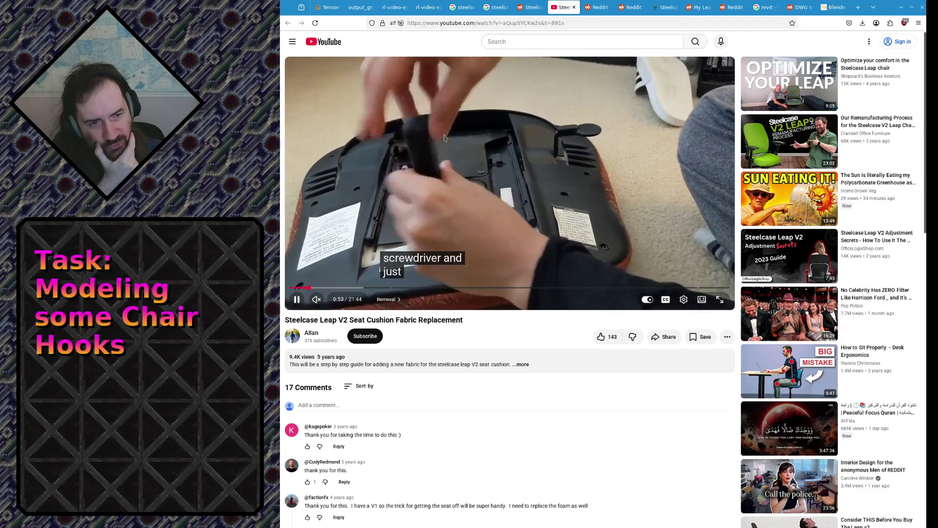
pyautogui.click(481, 141)
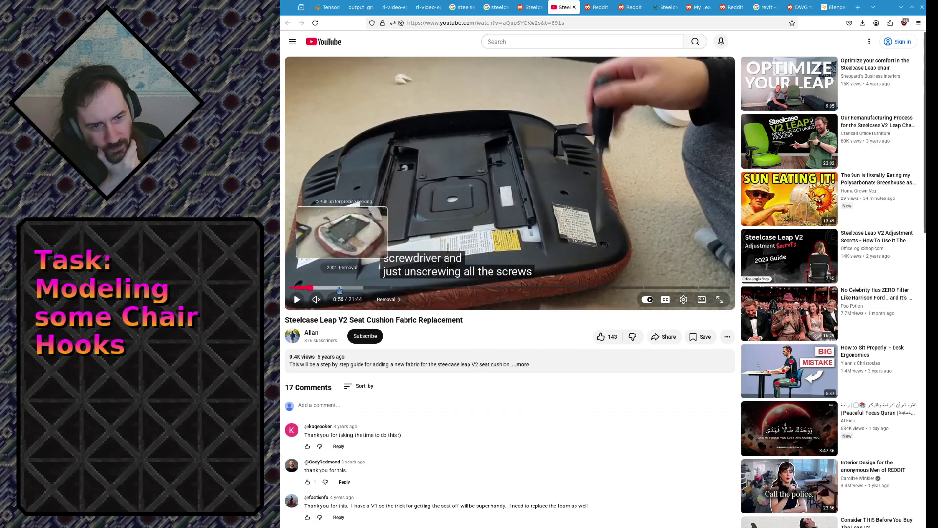
pyautogui.click(341, 244)
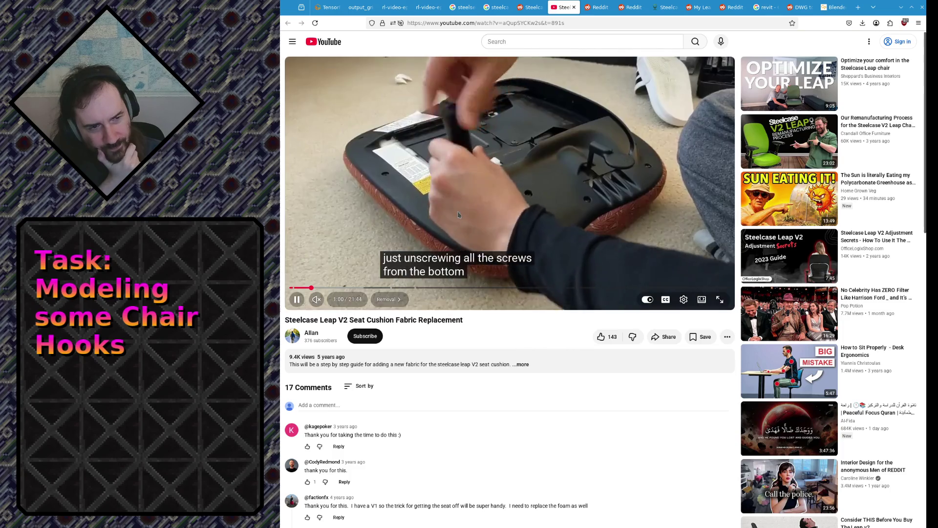
pyautogui.click(506, 190)
pyautogui.click(480, 198)
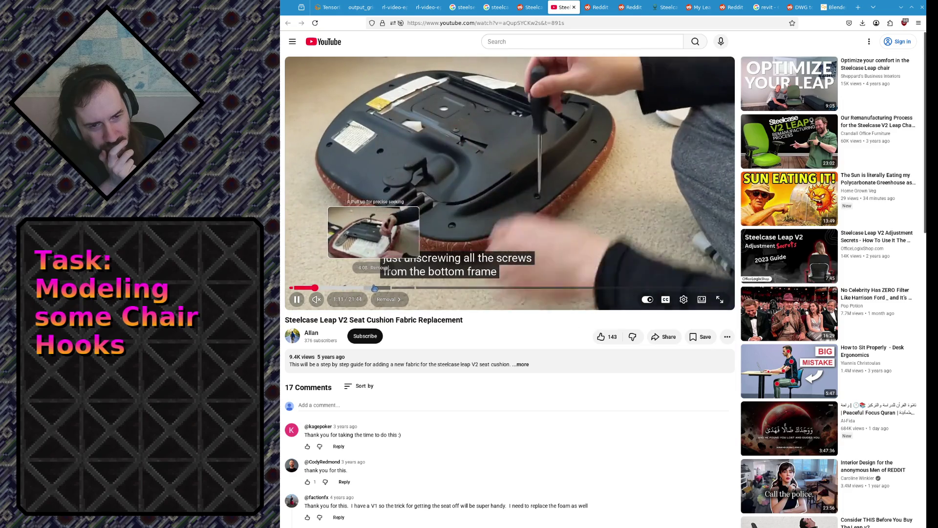
# Skip ahead through 5:04, 5:44 and 6:17 to about 6:54 and pause.
pyautogui.click(395, 288)
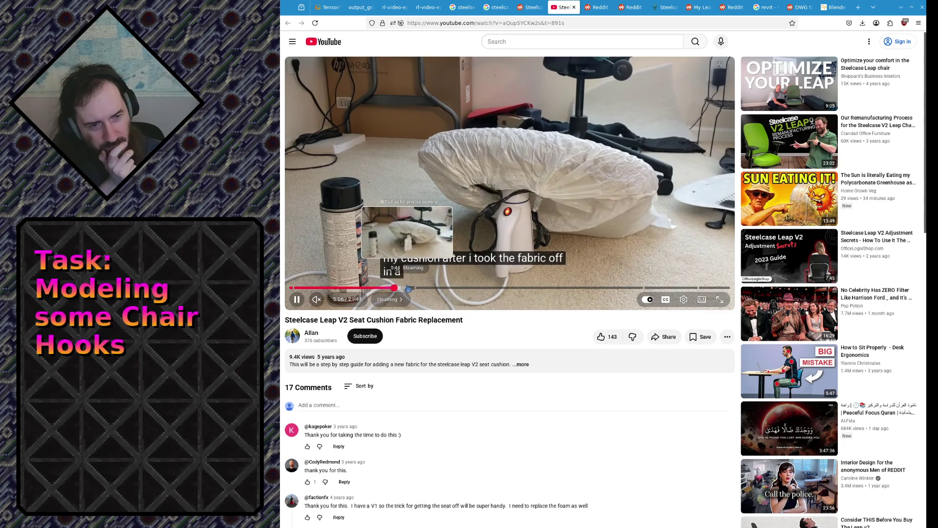
pyautogui.click(406, 288)
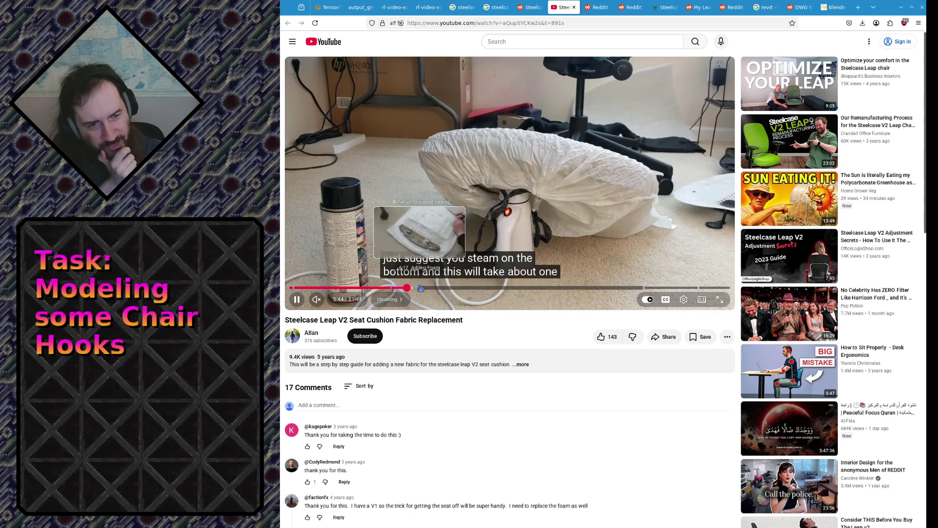
pyautogui.click(417, 286)
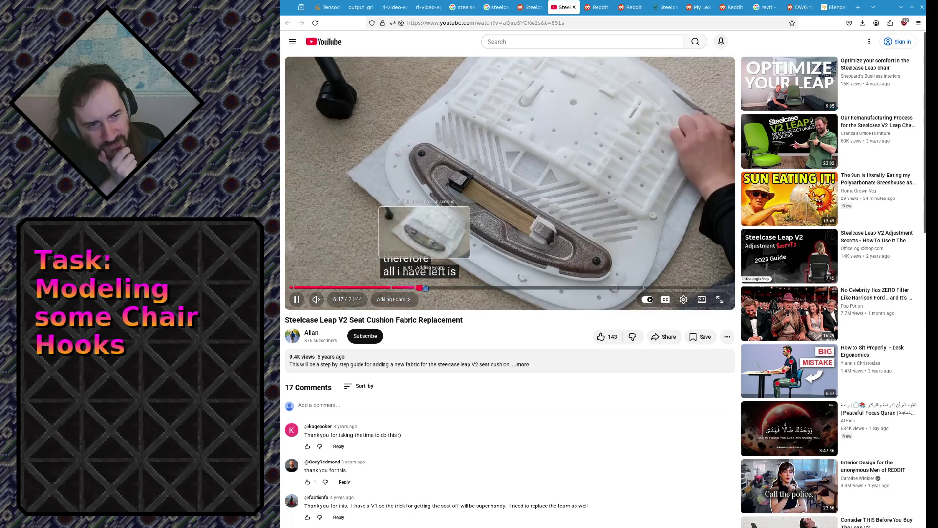
pyautogui.click(432, 288)
pyautogui.click(423, 227)
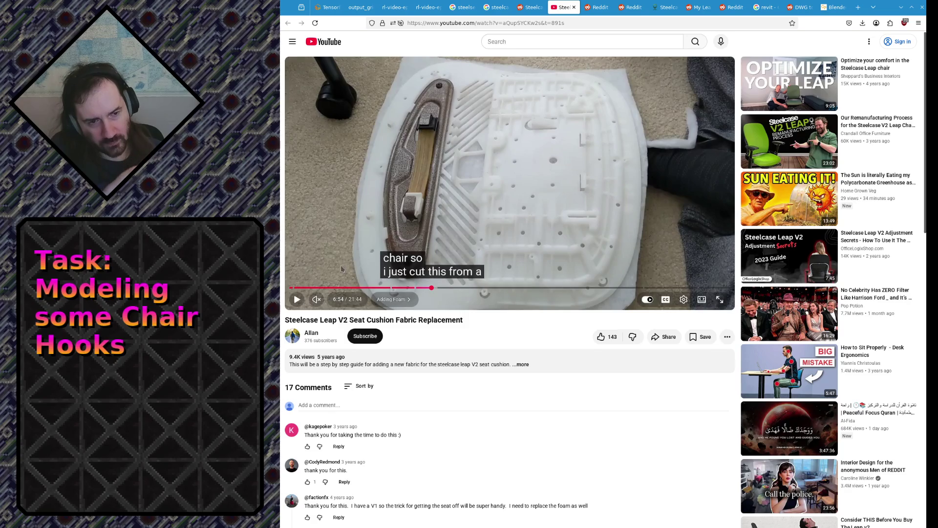
# Seek back to 0:53 where the underside is unscrewed and resume playback.
pyautogui.click(311, 287)
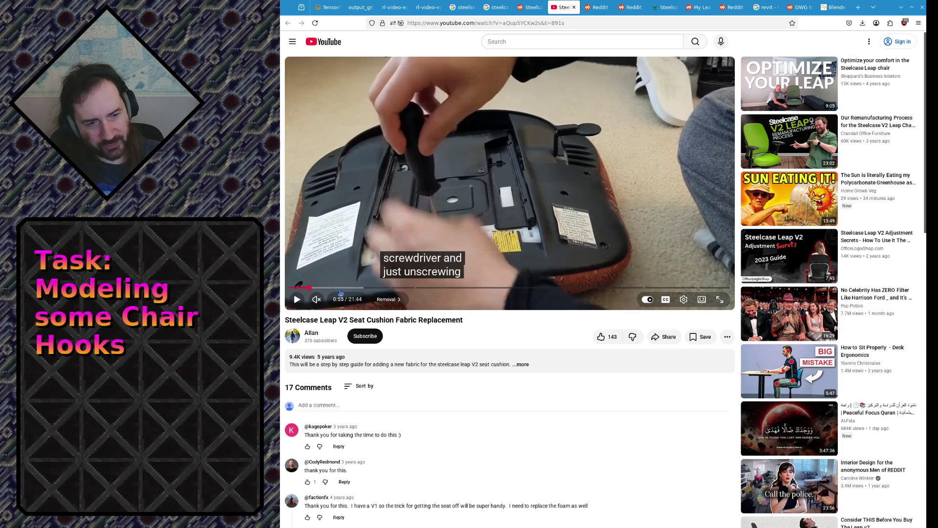
pyautogui.click(310, 288)
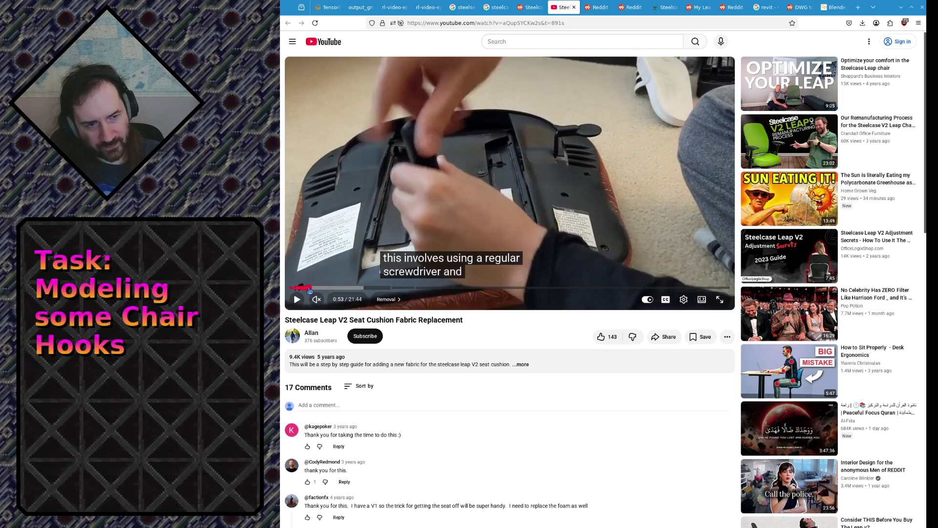
pyautogui.click(296, 299)
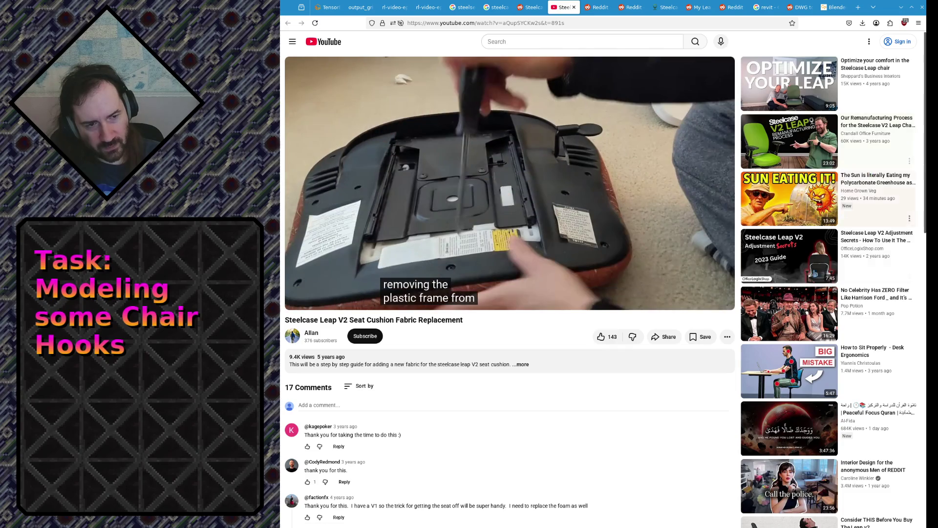
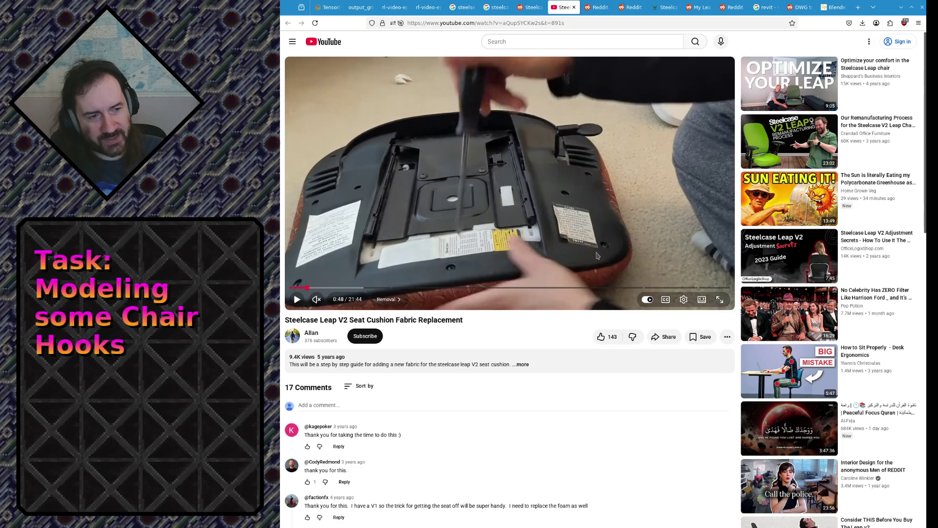
# Skip the seat cushion video past two minutes, preview briefly, then step back to 2:13.
pyautogui.moveTo(325, 288); pyautogui.dragTo(340, 279)
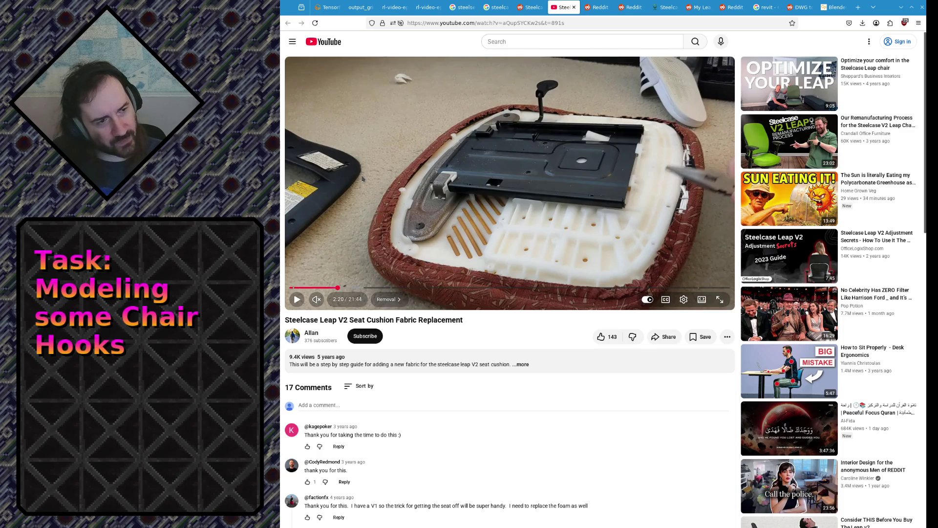
pyautogui.click(656, 237)
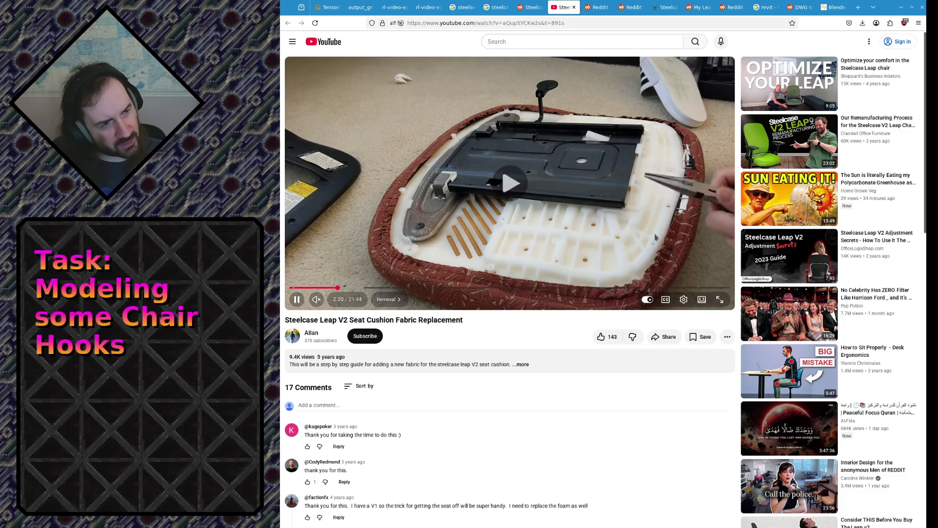
pyautogui.click(663, 221)
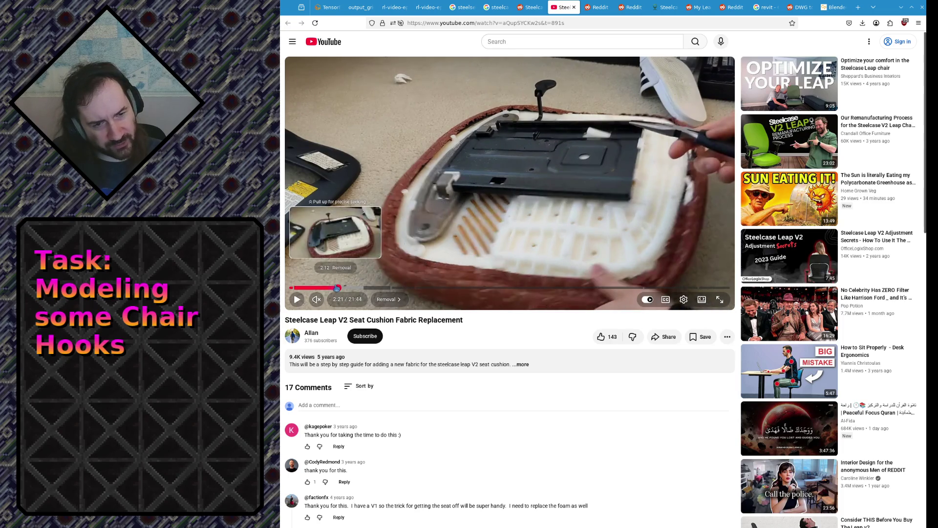
pyautogui.press('Left')
pyautogui.press('Left')
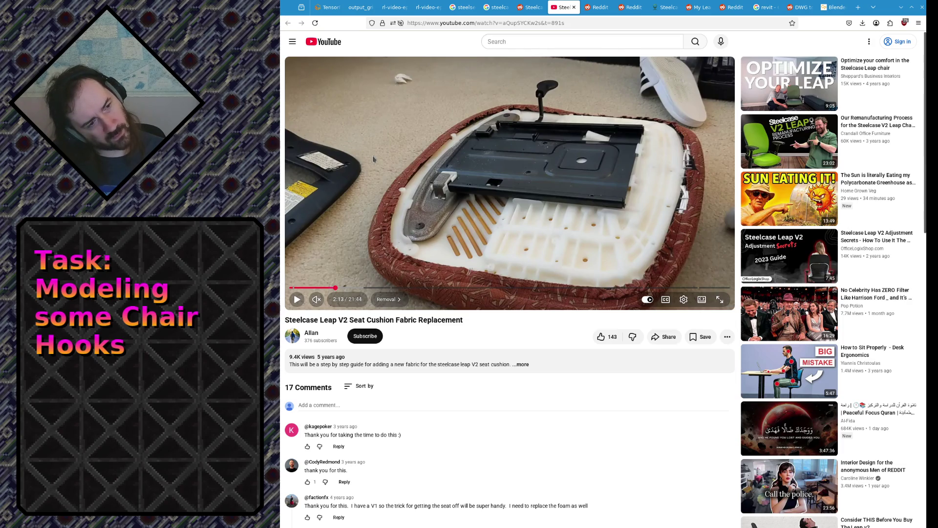
# Pause at 2:13, then jump ahead to 2:26 and on to 2:43.
pyautogui.click(673, 174)
pyautogui.click(692, 192)
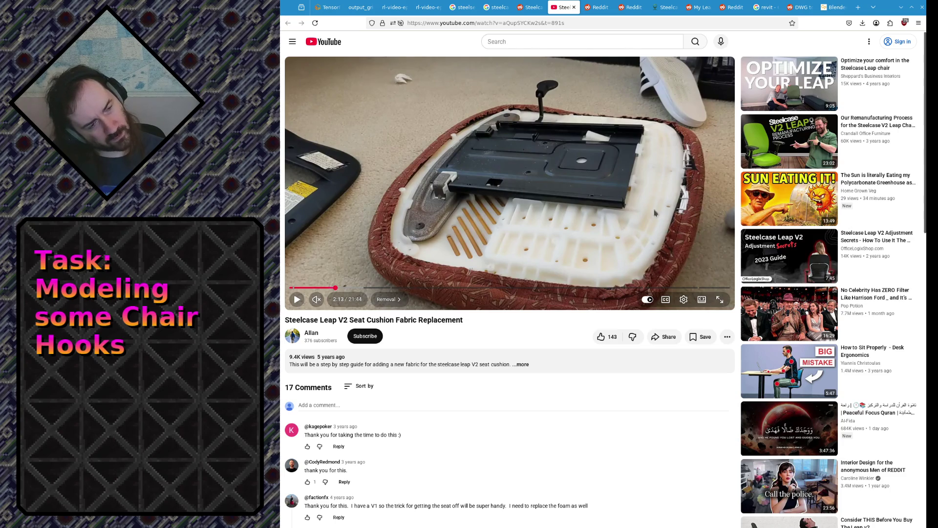
pyautogui.click(339, 287)
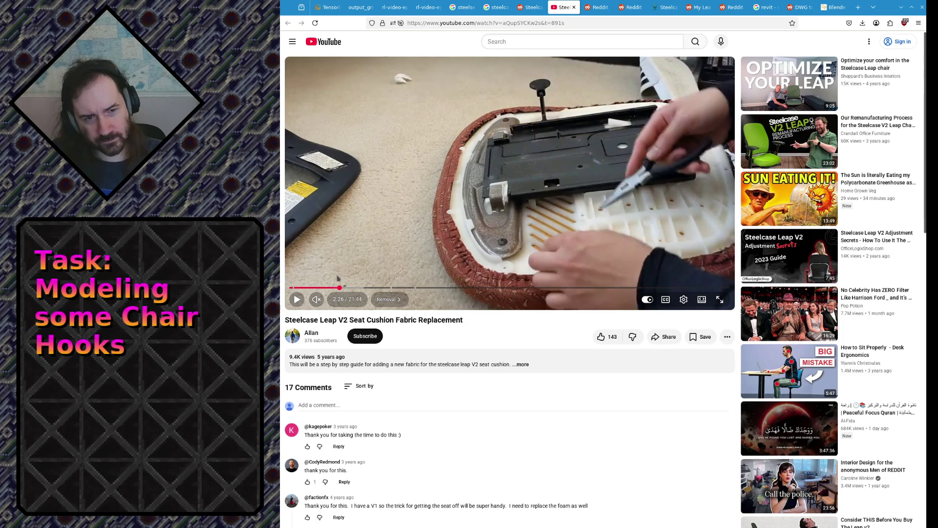
pyautogui.click(346, 288)
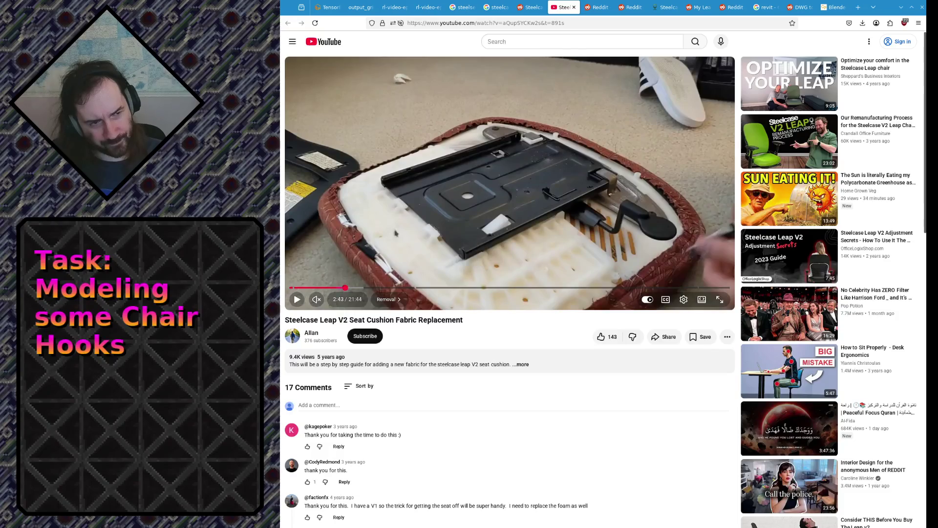
# Watch the video in short bursts from 2:43, pausing at 2:49 and 2:53.
pyautogui.click(480, 213)
pyautogui.click(479, 213)
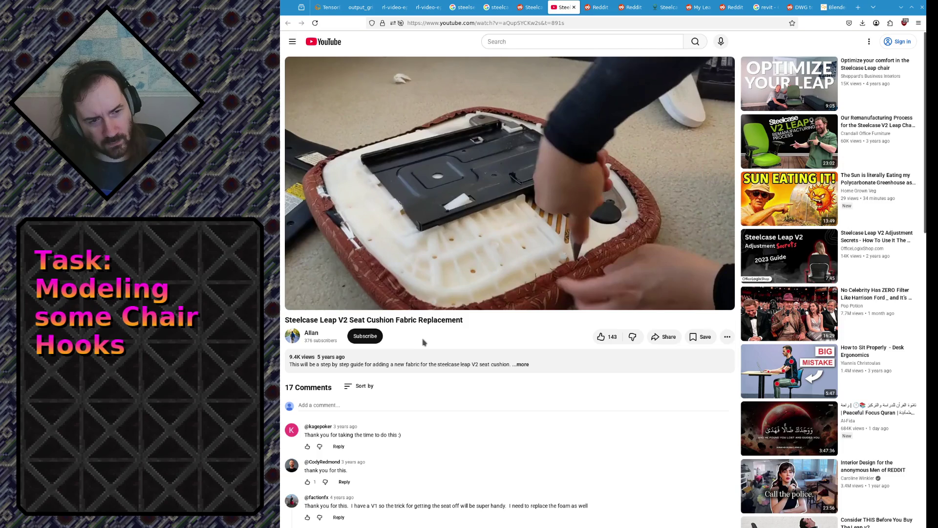
pyautogui.click(485, 228)
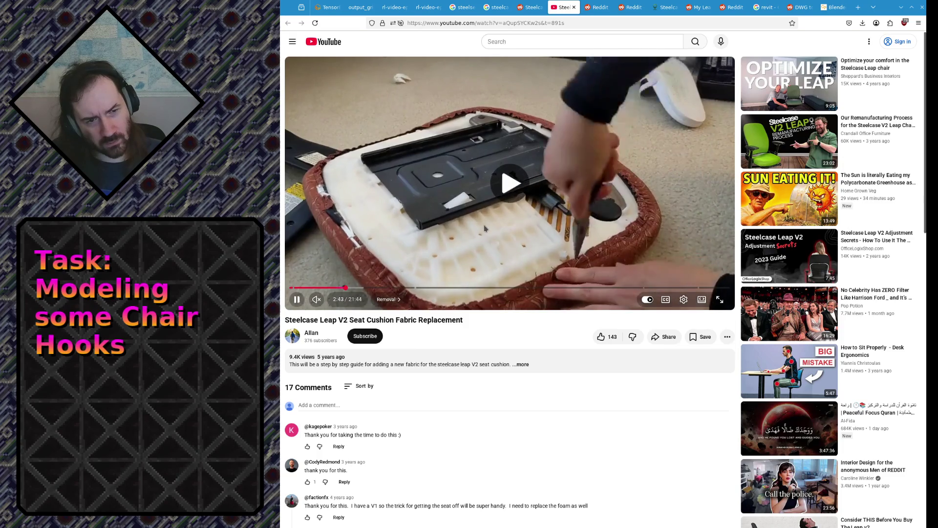
pyautogui.click(463, 211)
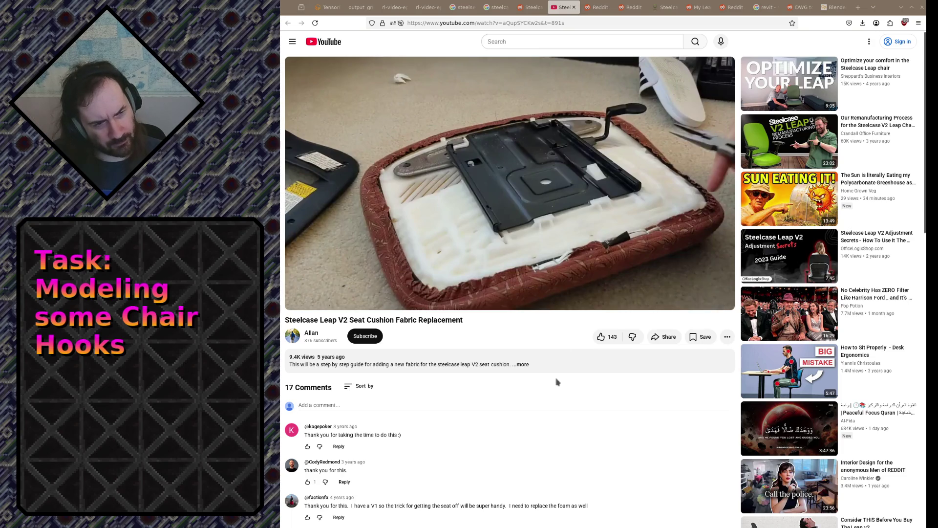
pyautogui.click(568, 288)
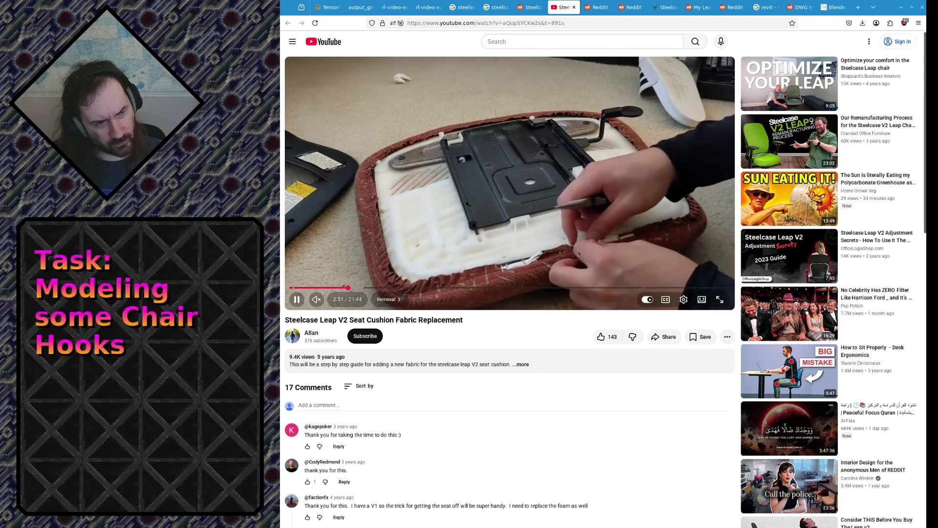
pyautogui.click(557, 229)
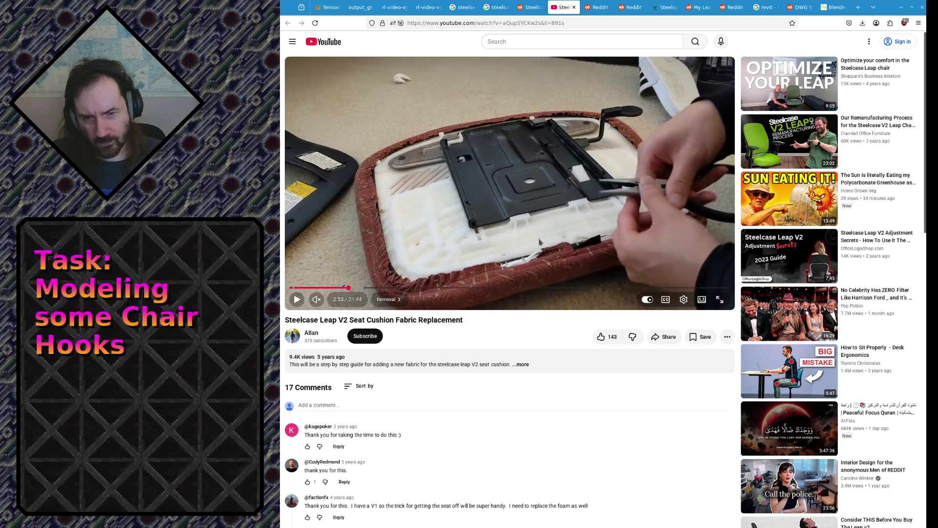
# Continue in short bursts, pausing at 2:54 and 2:55, then resume playback from 2:55.
pyautogui.click(458, 266)
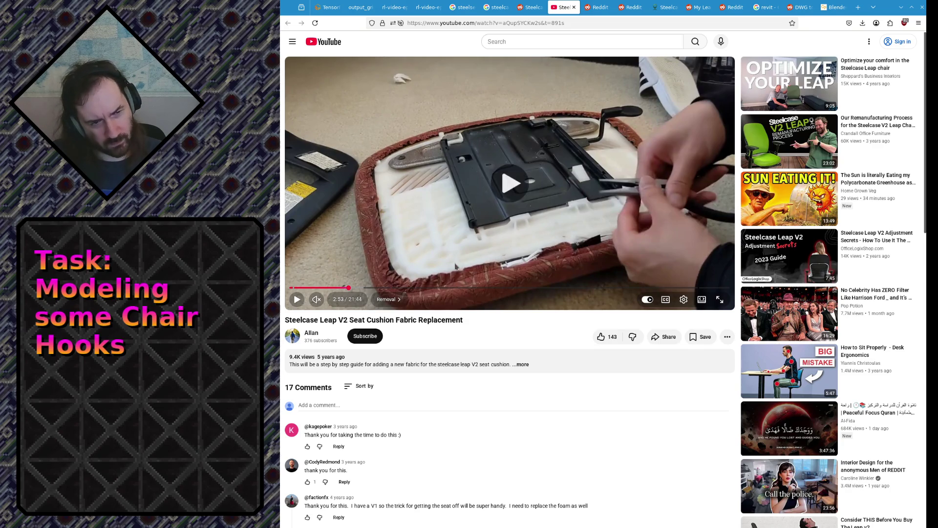
pyautogui.click(399, 279)
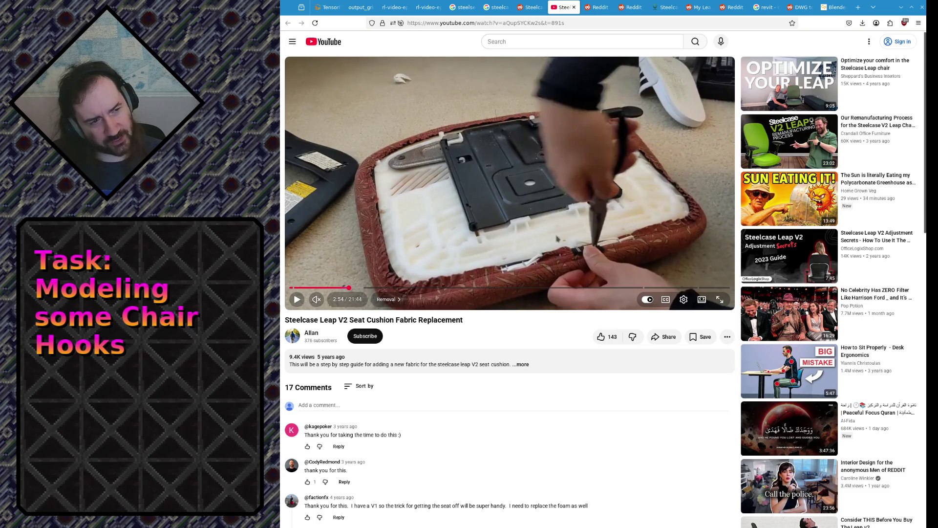
pyautogui.click(567, 234)
pyautogui.click(508, 263)
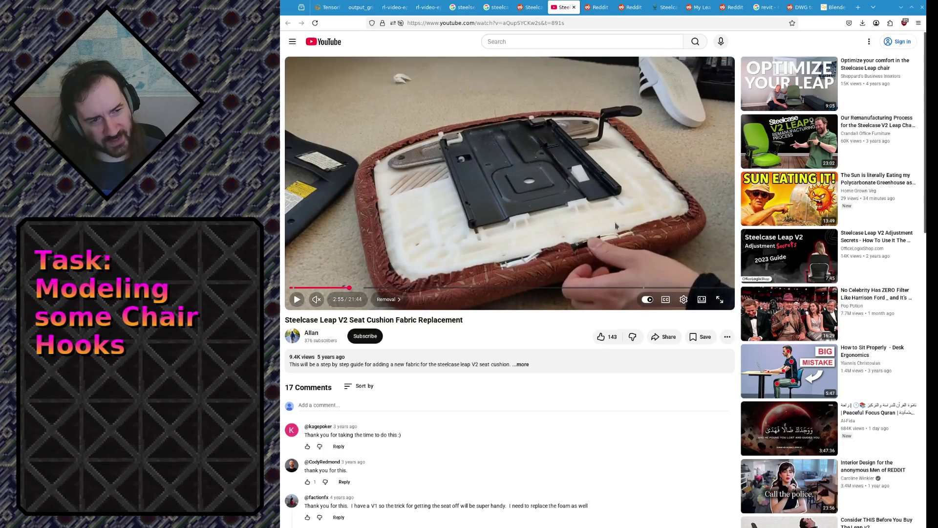
pyautogui.click(618, 226)
pyautogui.click(617, 225)
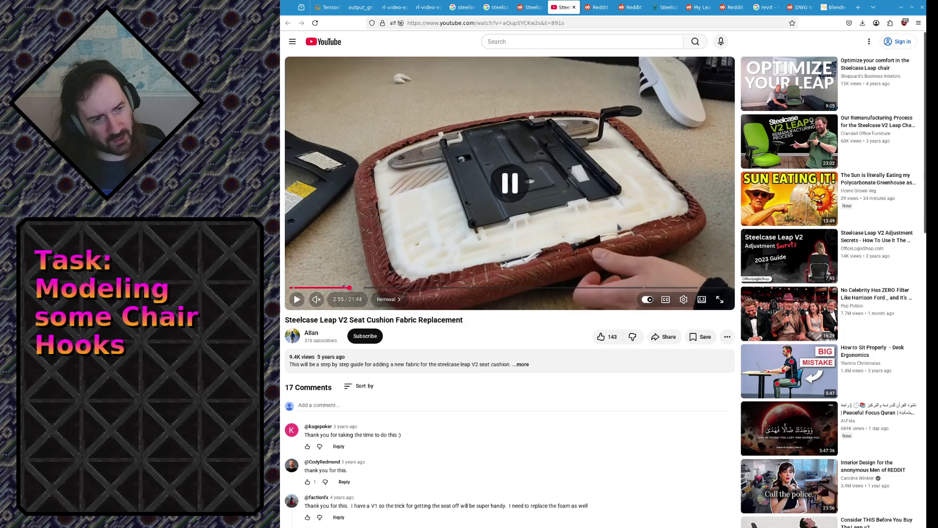
pyautogui.click(617, 227)
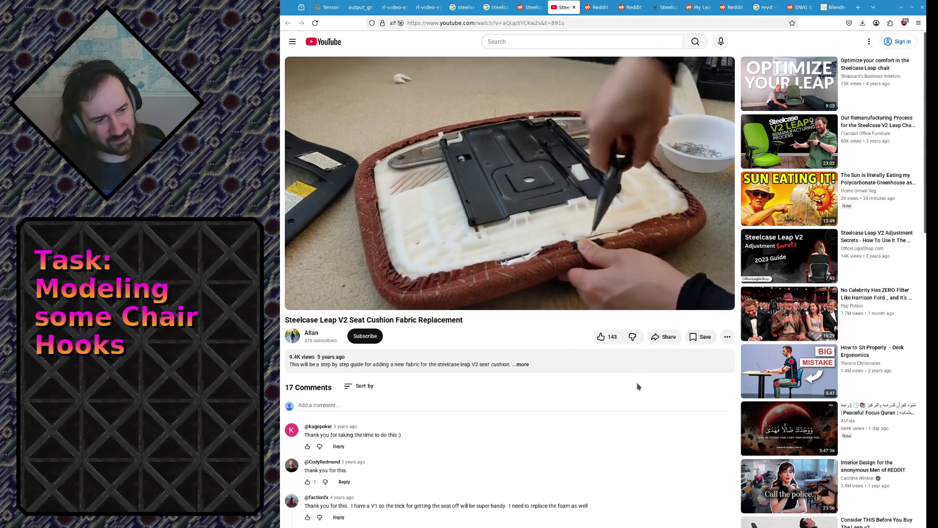
# Pause the seat cushion video at 3:33 and switch to the TensorBoard dashboard tab.
pyautogui.click(623, 405)
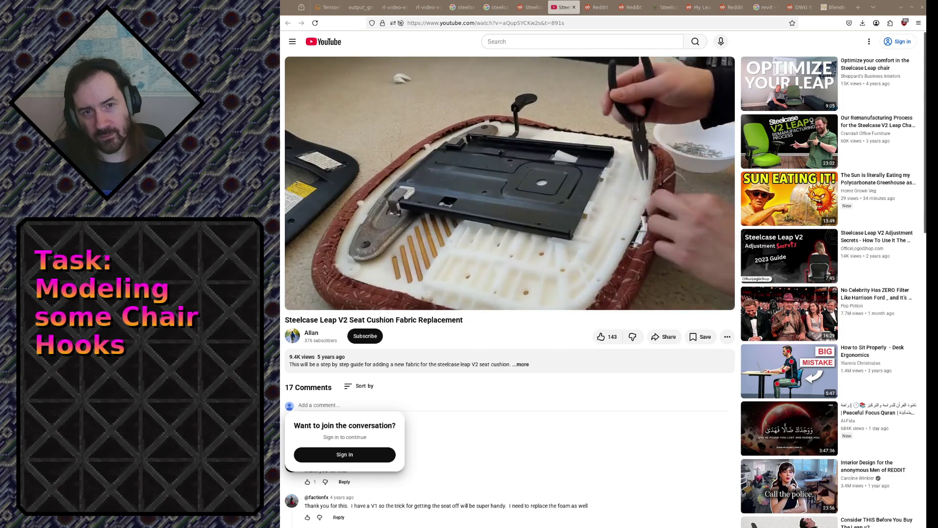
pyautogui.click(586, 170)
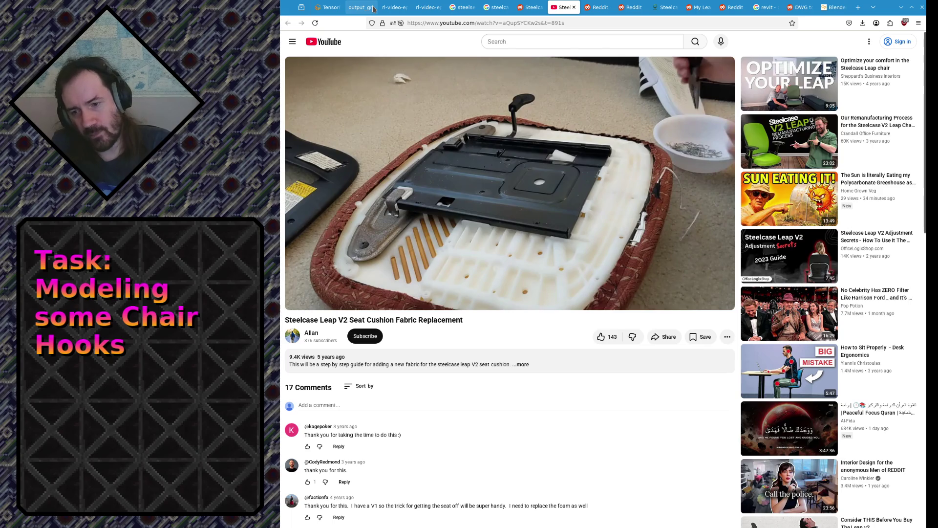
pyautogui.click(330, 6)
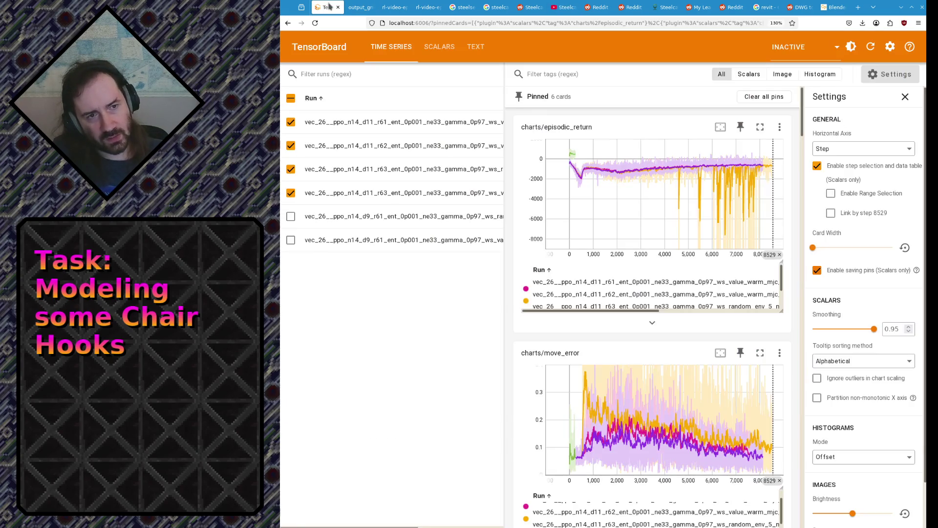
# Zoom episodic_return to the first 1,500 steps, check move_error values, then show the evaluation video grid.
pyautogui.moveTo(582, 239)
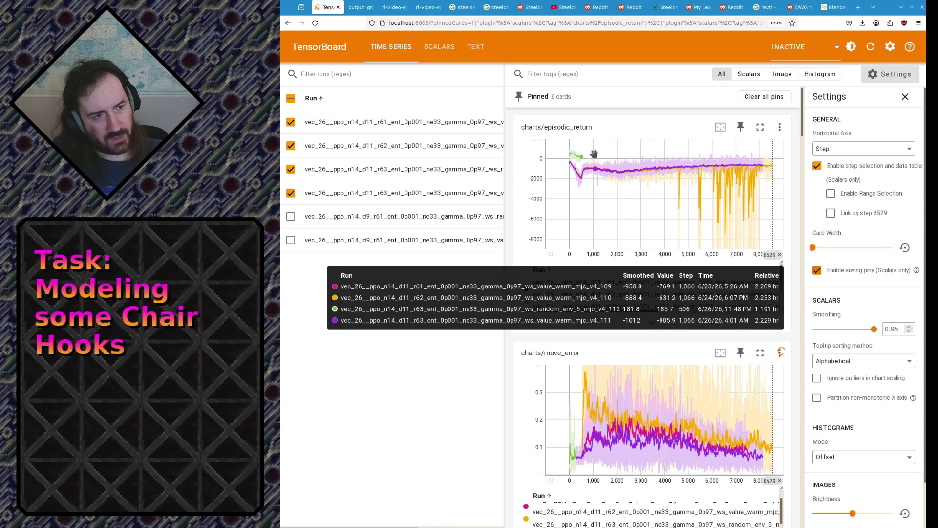
pyautogui.moveTo(565, 152); pyautogui.dragTo(605, 173)
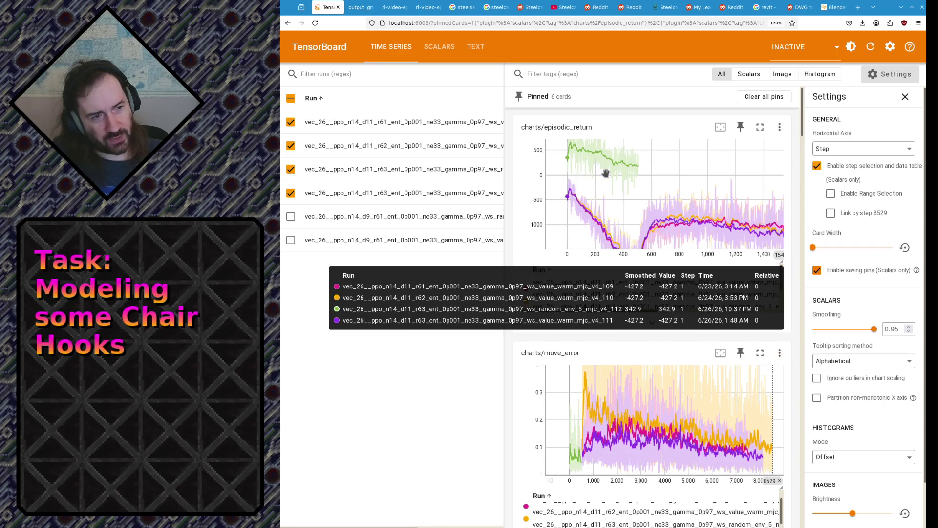
pyautogui.scroll(-5, 606, 173)
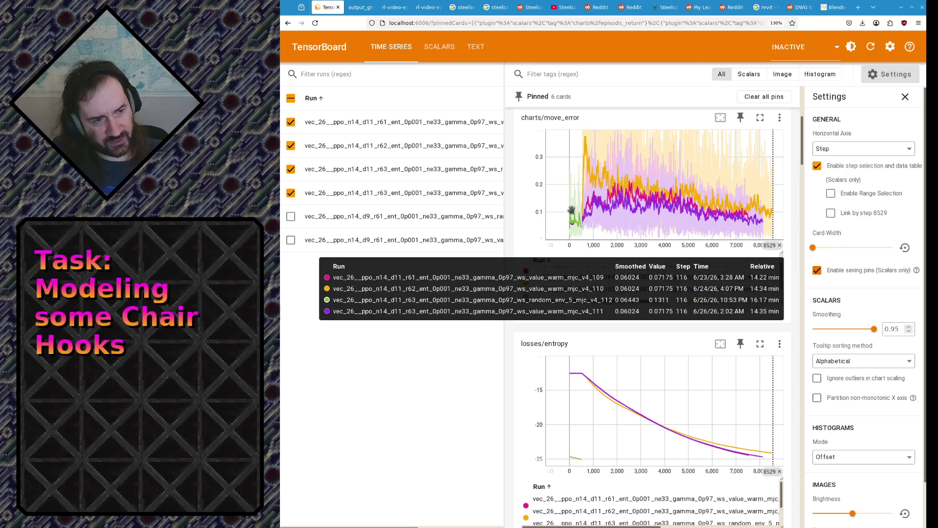
pyautogui.moveTo(603, 233)
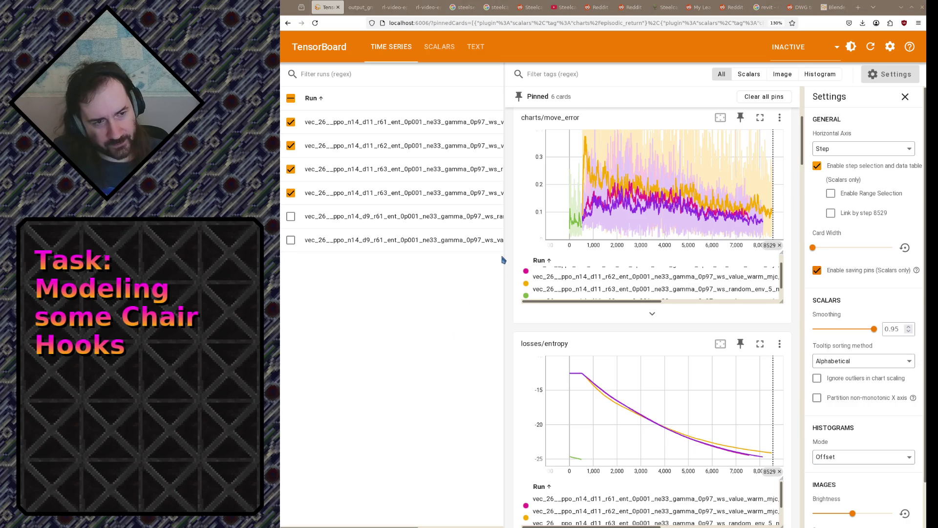
pyautogui.click(365, 6)
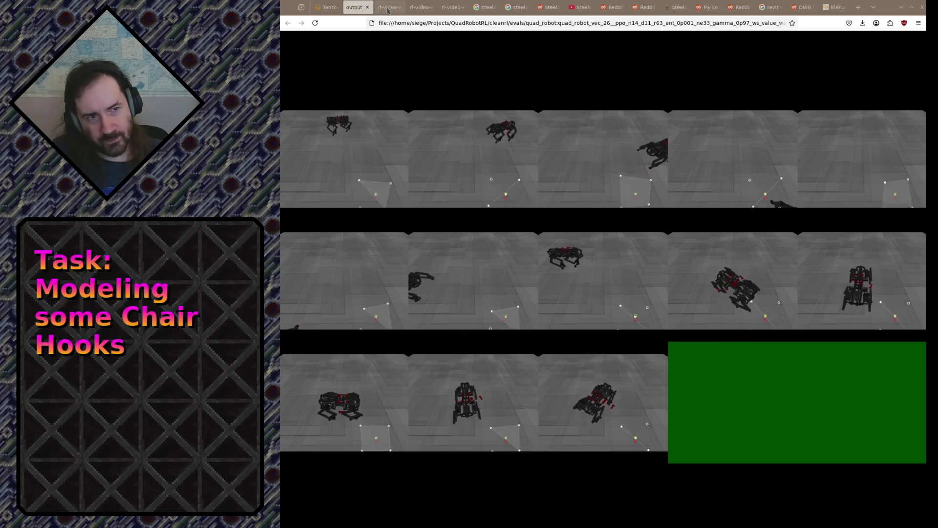
# Close the output_ video grid tab, leaving rl-video-episode-500.mp4 active.
pyautogui.click(381, 8)
pyautogui.click(361, 8)
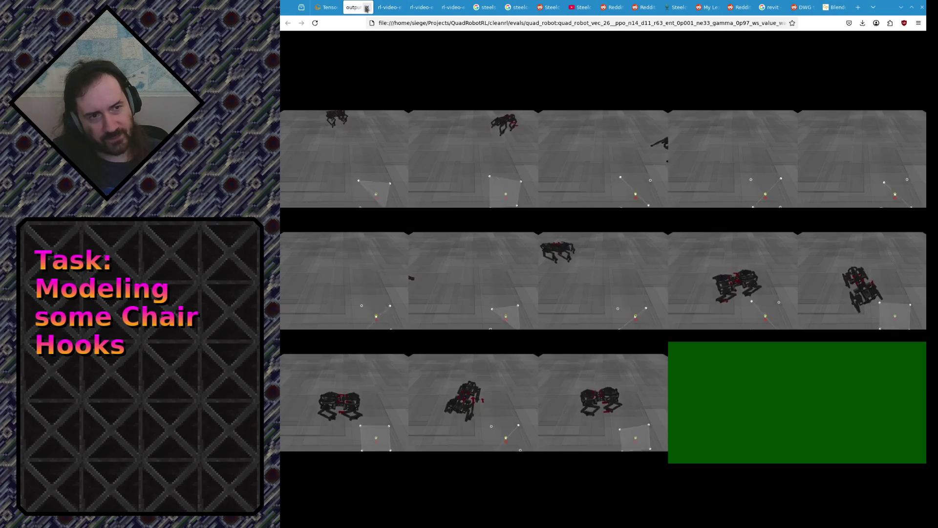
pyautogui.click(367, 7)
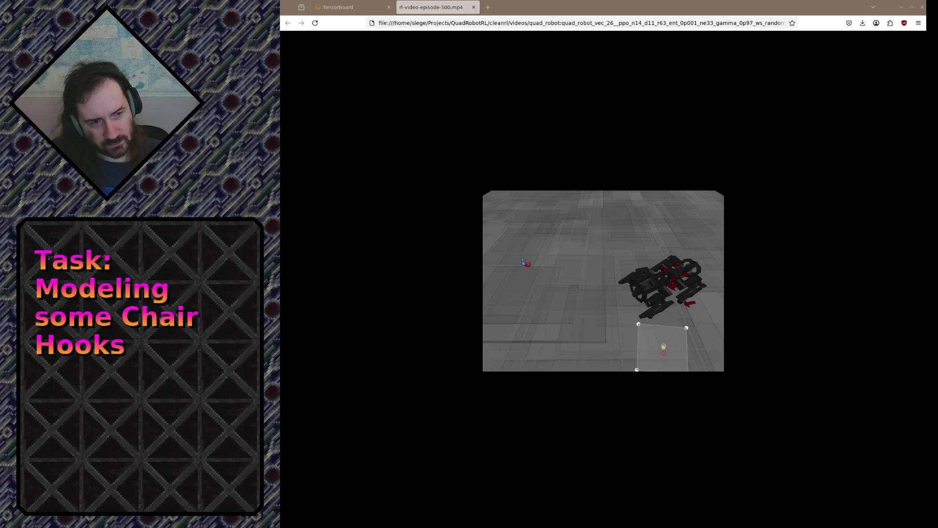
# Open rl-video-episode-450.mp4 in a new tab and toggle the developer tools off.
pyautogui.moveTo(523, 262); pyautogui.dragTo(501, 14)
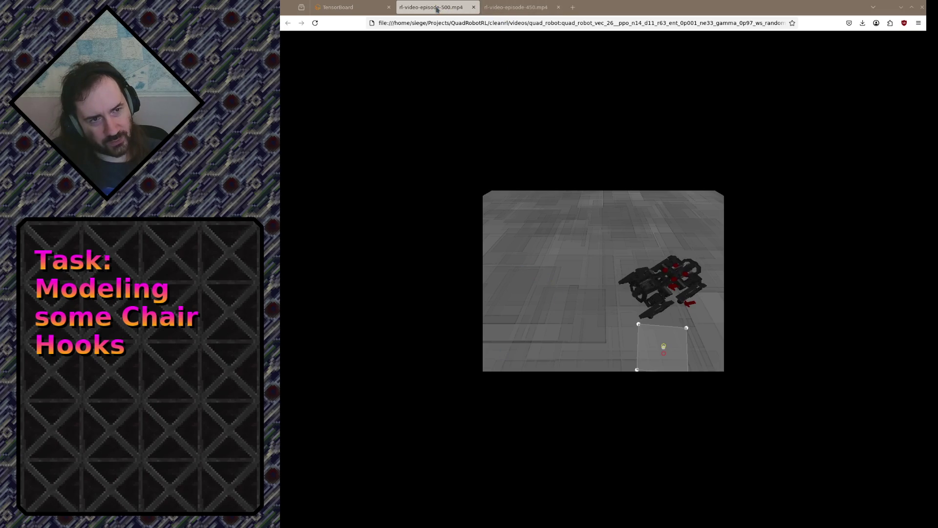
pyautogui.click(499, 33)
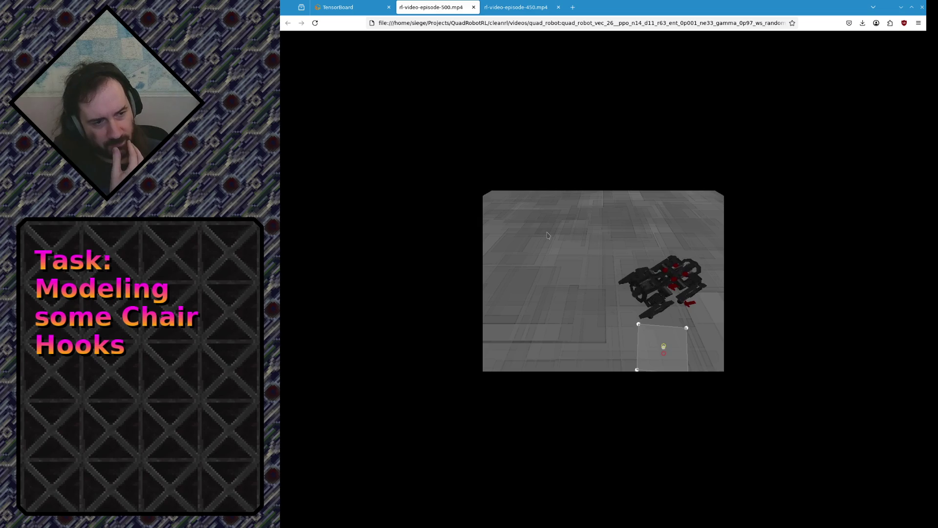
pyautogui.hotkey('ctrl', 'shift', 'i')
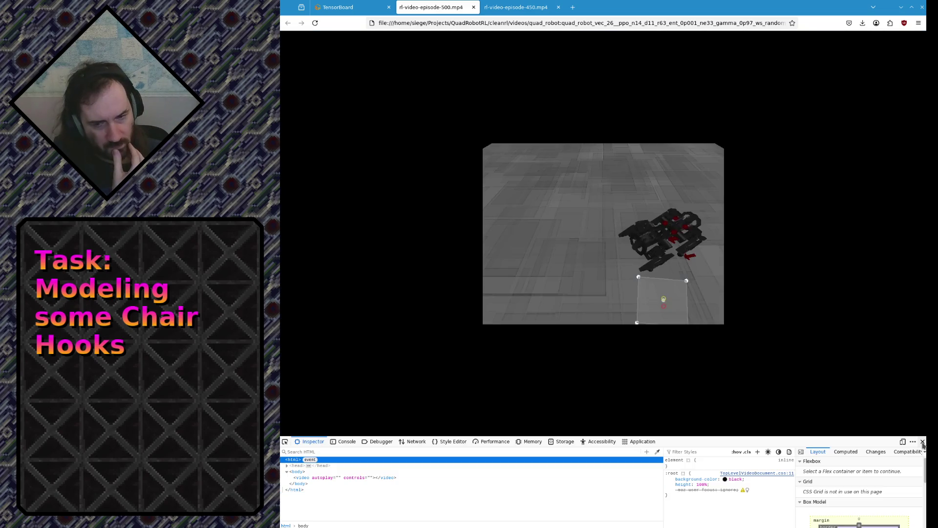
pyautogui.click(922, 441)
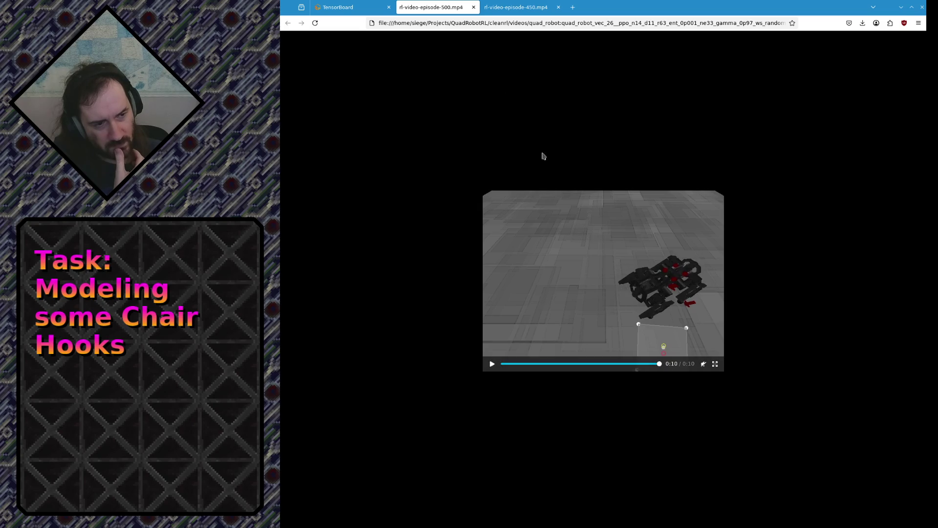
# Check the episode-450 video, then replay episode-500 from the start and zoom the page in.
pyautogui.hotkey('ctrl', 'Tab')
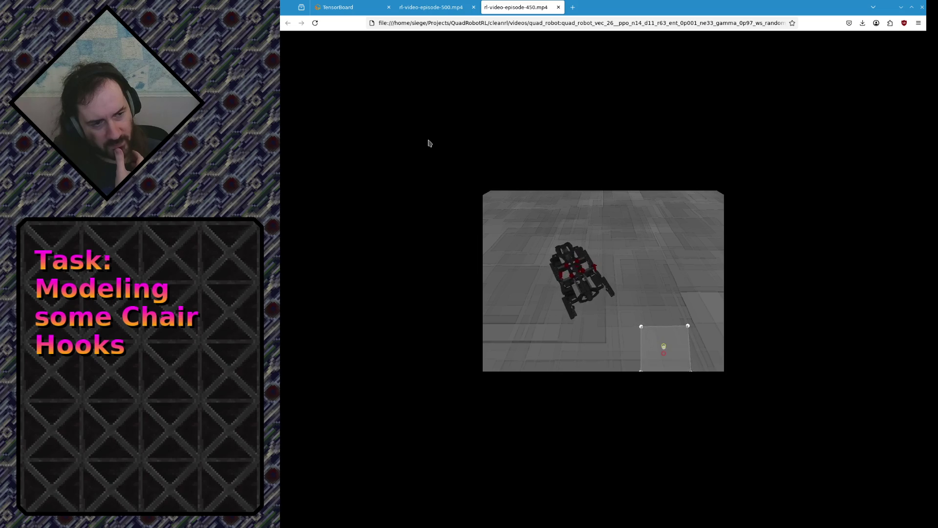
pyautogui.click(430, 8)
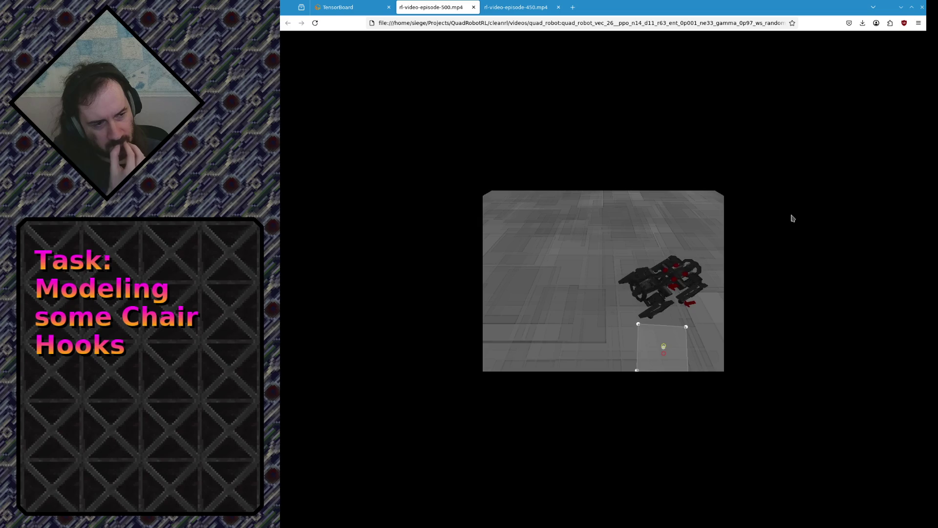
pyautogui.click(660, 312)
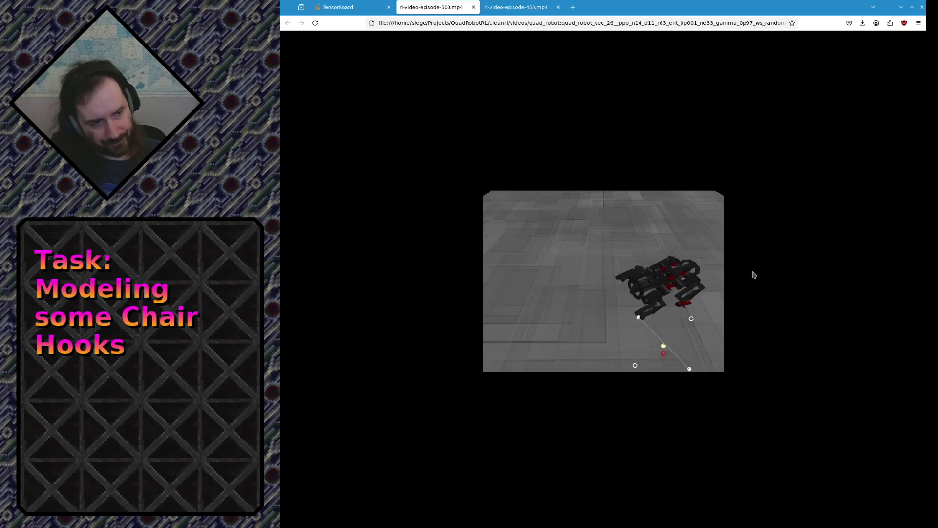
pyautogui.keyDown('ctrl'); pyautogui.scroll(6, 753, 273); pyautogui.keyUp('ctrl')
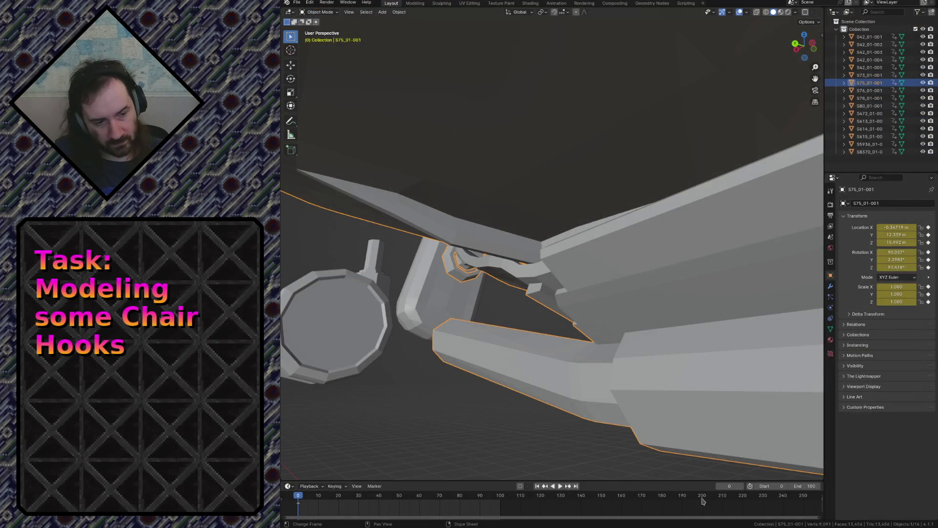
# Clear the selection and fly around the office chair with Walk navigation.
pyautogui.click(438, 419)
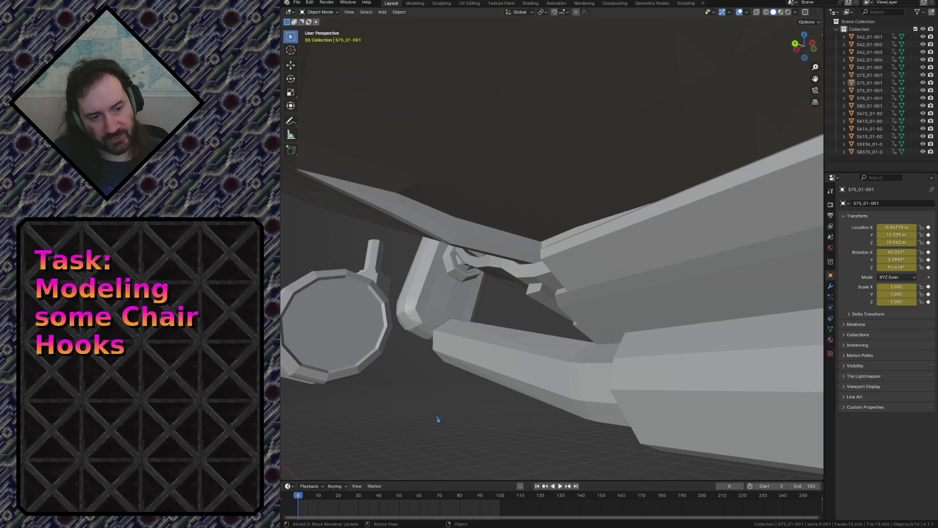
pyautogui.hotkey('shift', '`')
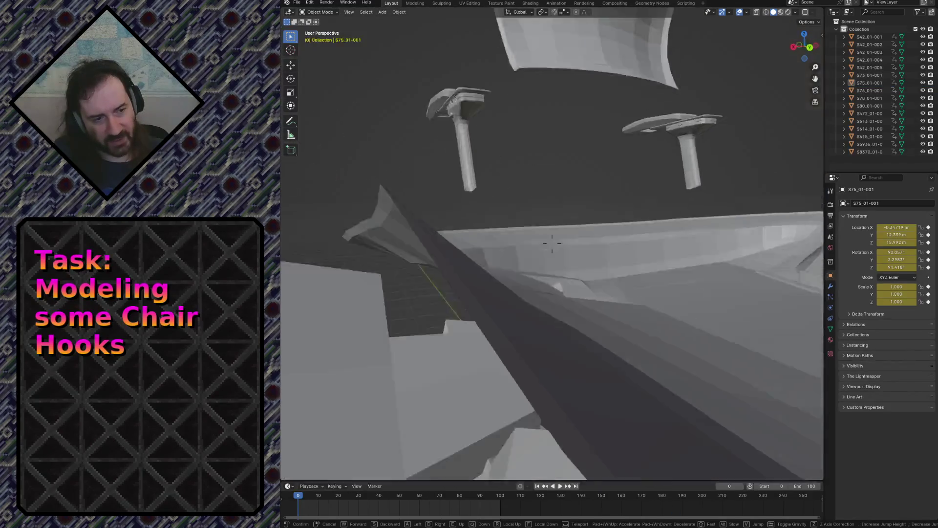
pyautogui.click(552, 242)
pyautogui.press('x')
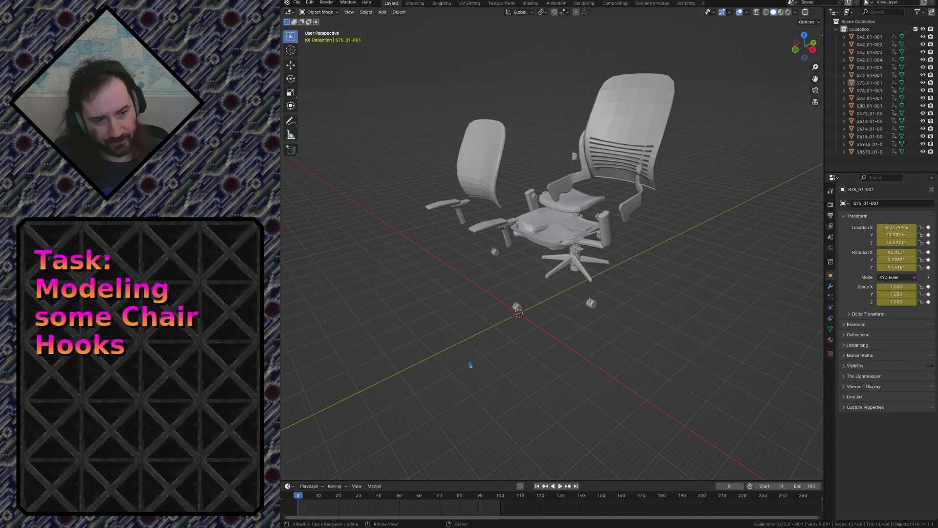
# Start a new General file via File > New and dismiss the save-changes prompt.
pyautogui.click(296, 2)
pyautogui.moveTo(313, 12)
pyautogui.click(391, 11)
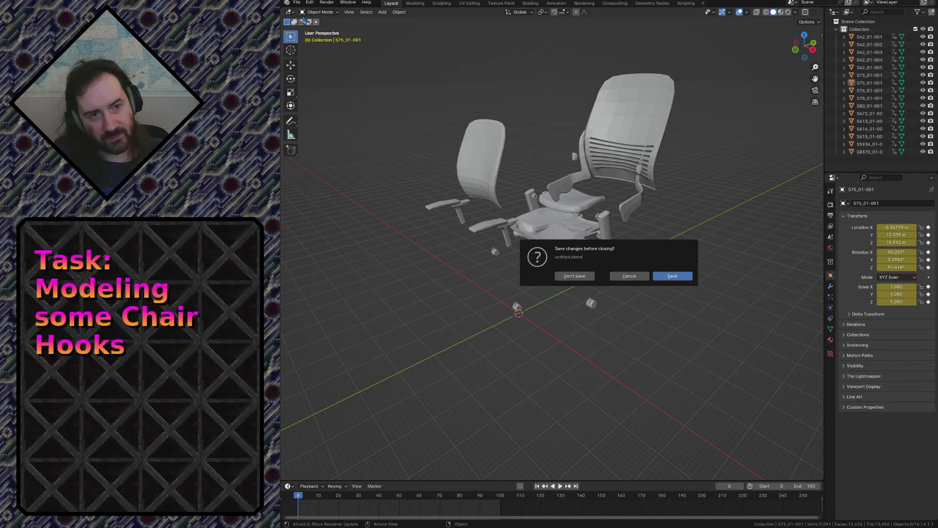
pyautogui.click(573, 277)
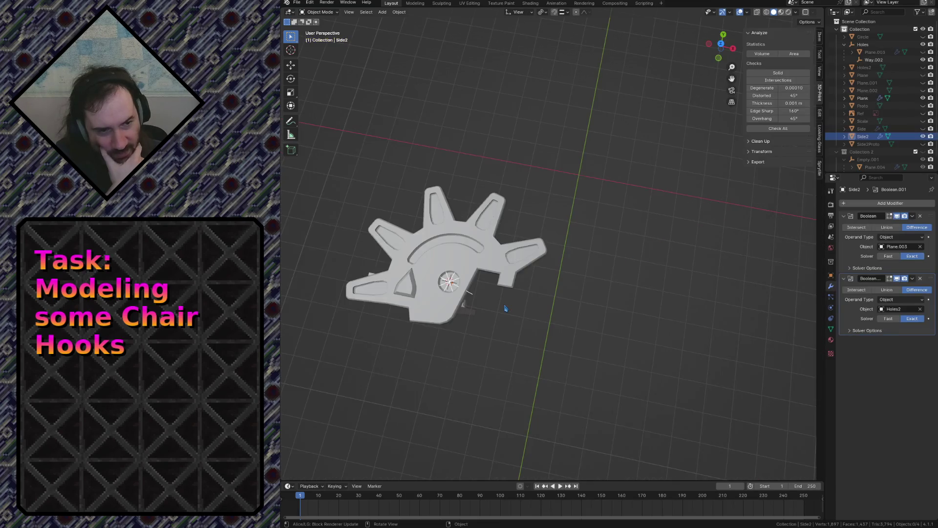
pyautogui.press('s')
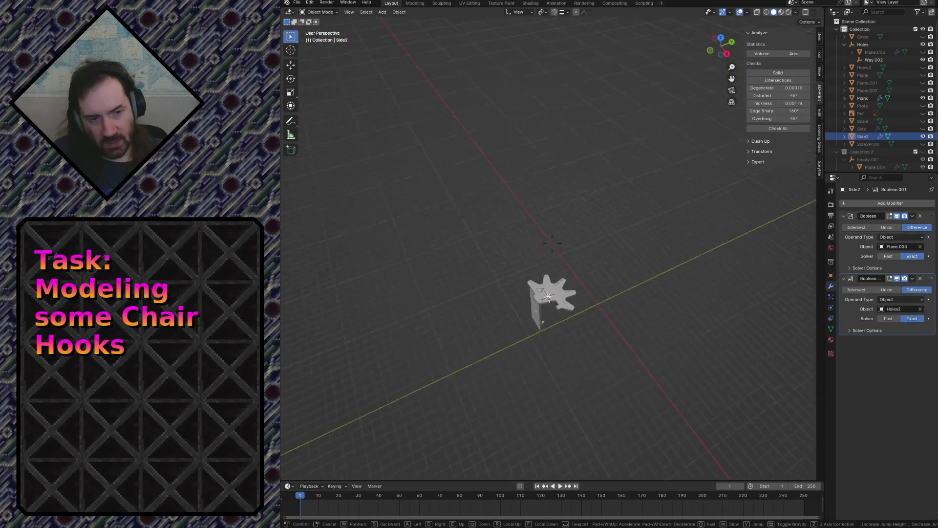
pyautogui.press('w')
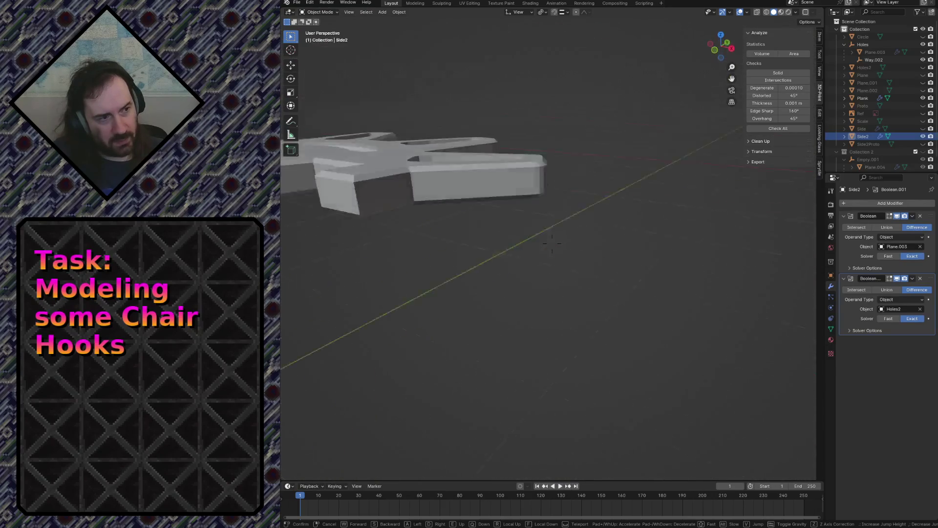
pyautogui.press('w')
pyautogui.press('w')
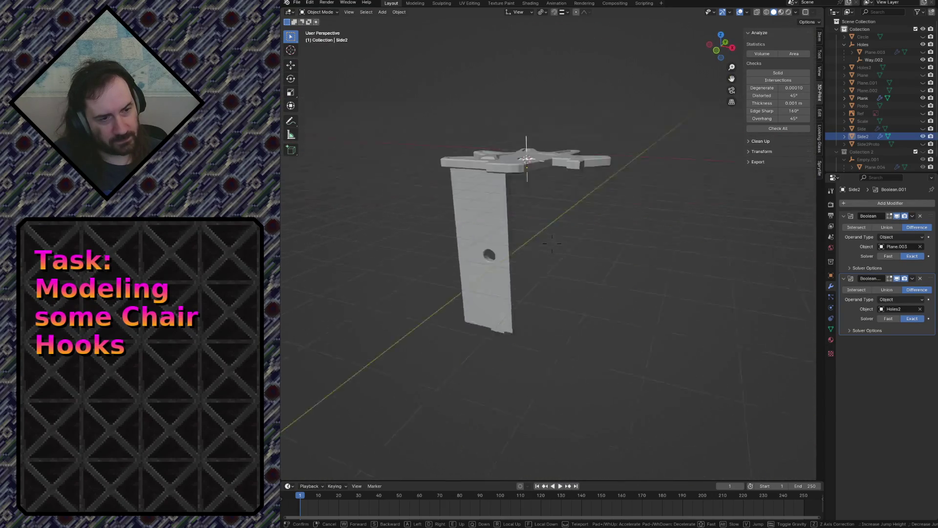
pyautogui.press('s')
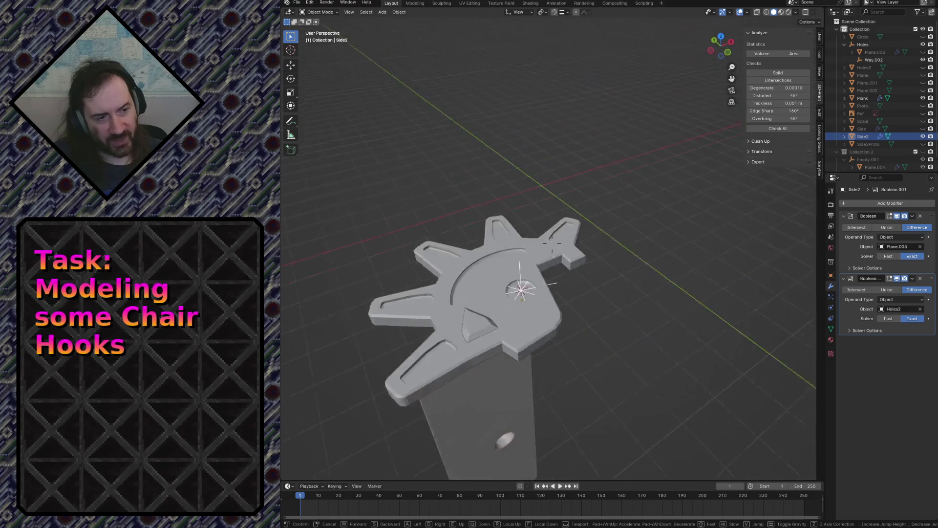
pyautogui.press('w')
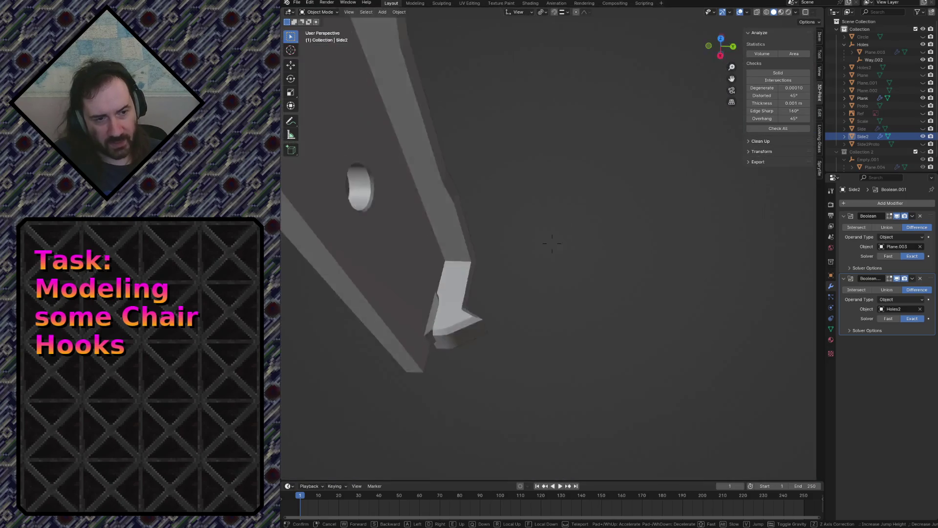
pyautogui.press('s')
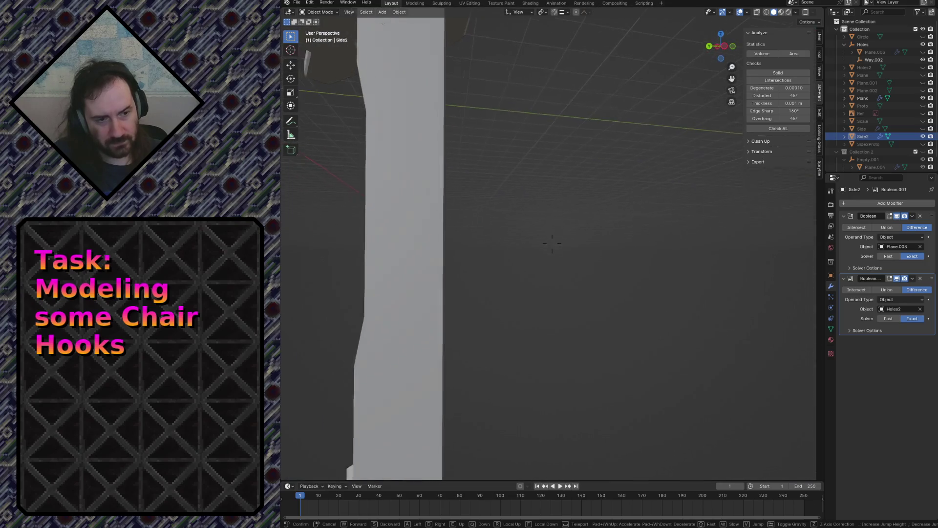
pyautogui.press('w')
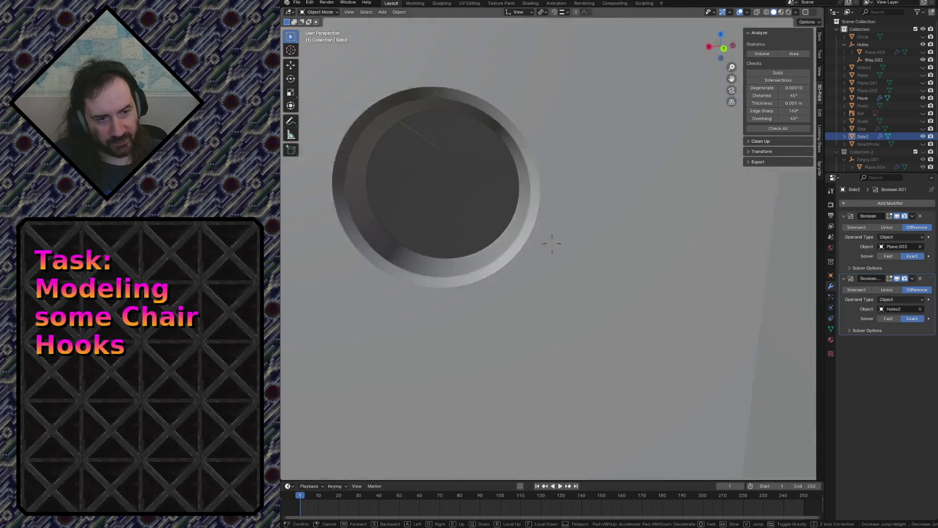
pyautogui.press('s')
pyautogui.press('Return')
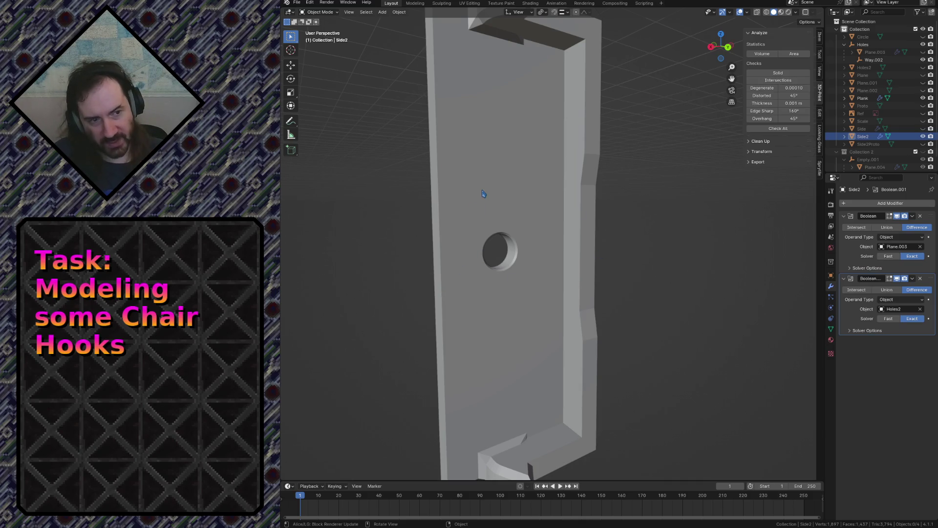
pyautogui.hotkey('shift', '`')
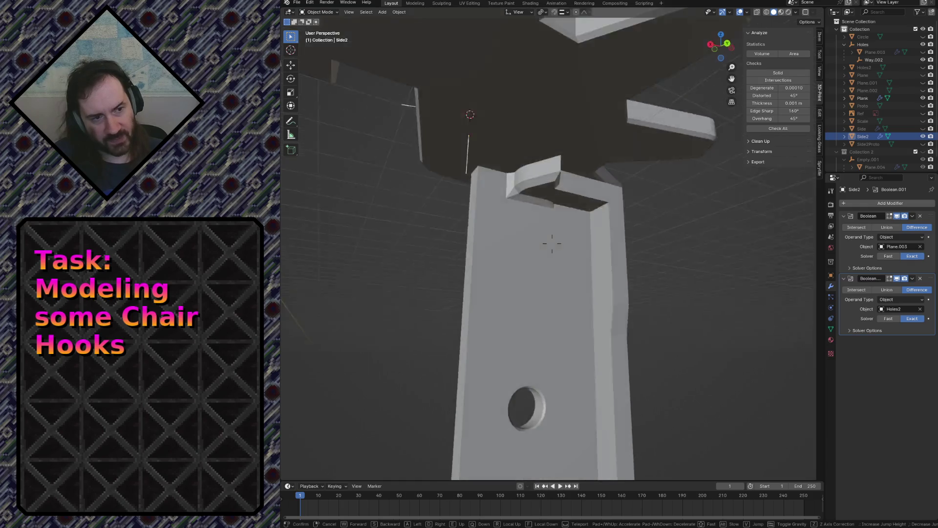
pyautogui.press('s')
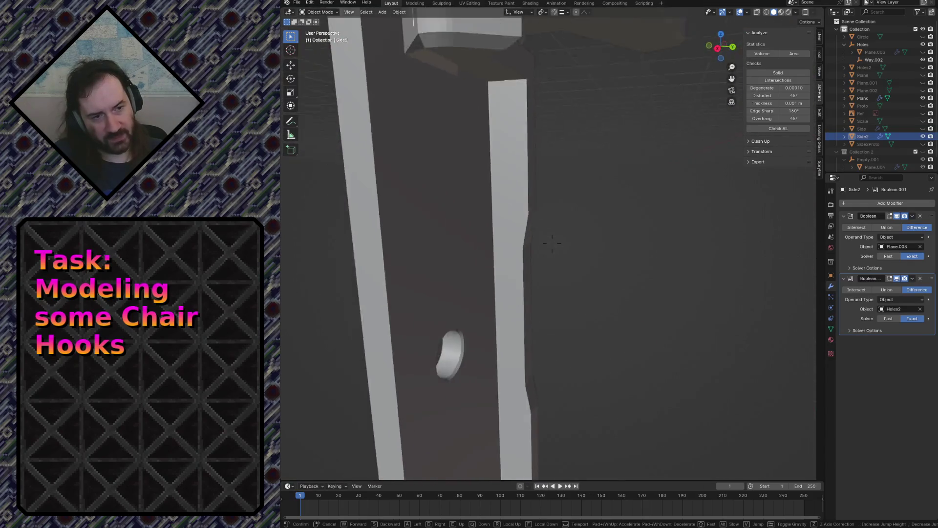
pyautogui.click(494, 151)
# Review the Plank's material and display settings and set viewport shading Color to Object.
pyautogui.click(493, 152)
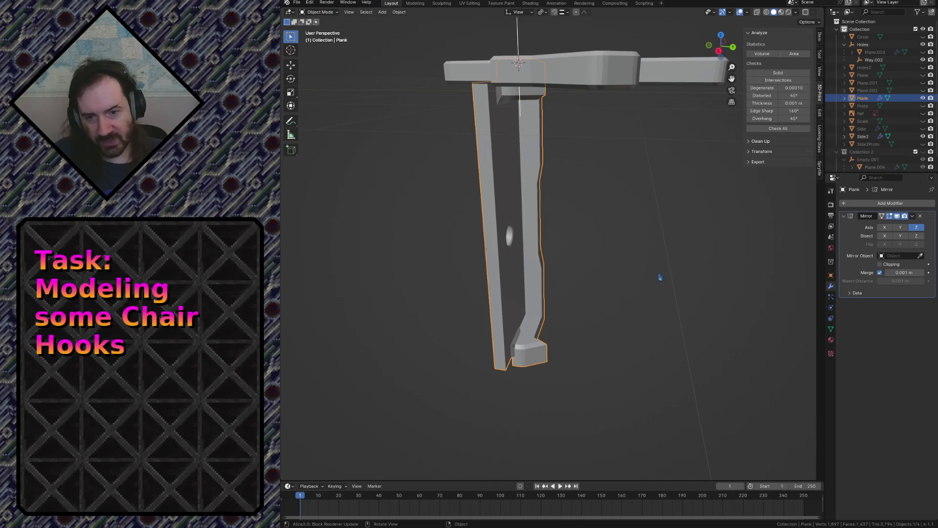
pyautogui.click(832, 340)
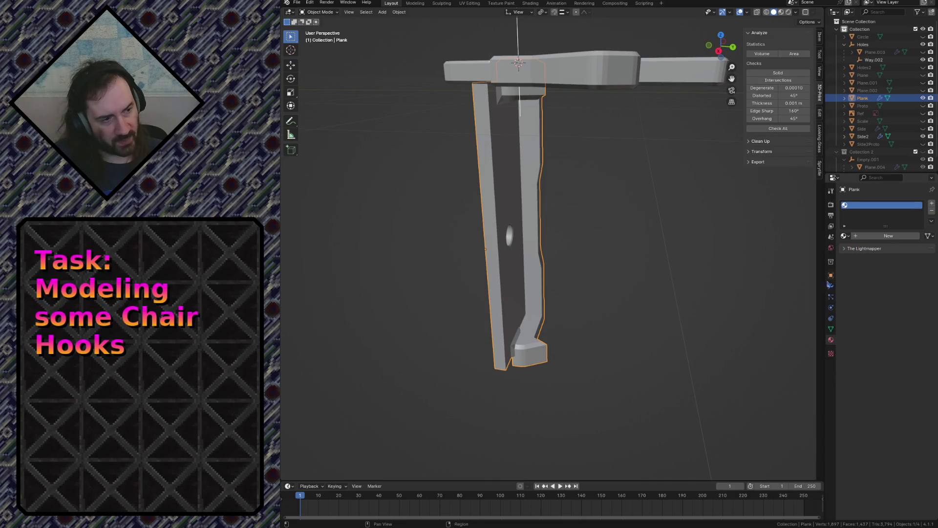
pyautogui.click(831, 276)
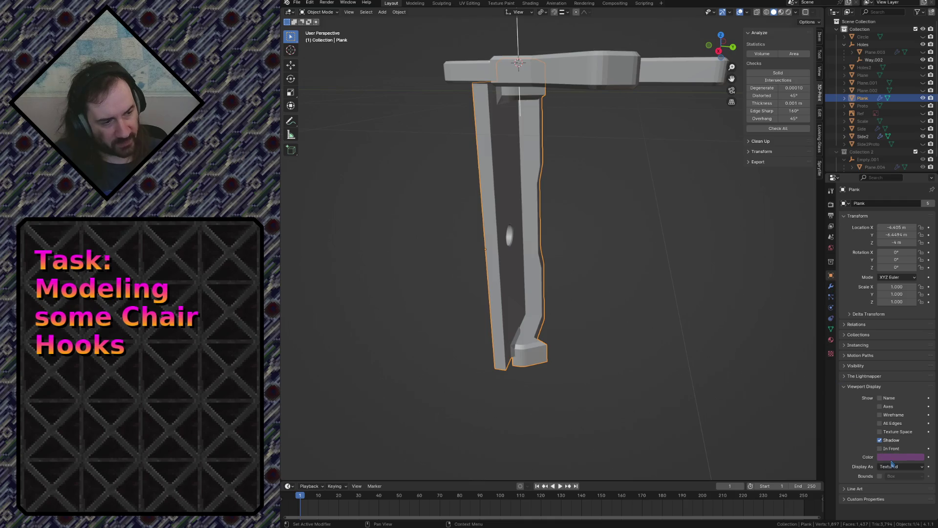
pyautogui.click(795, 13)
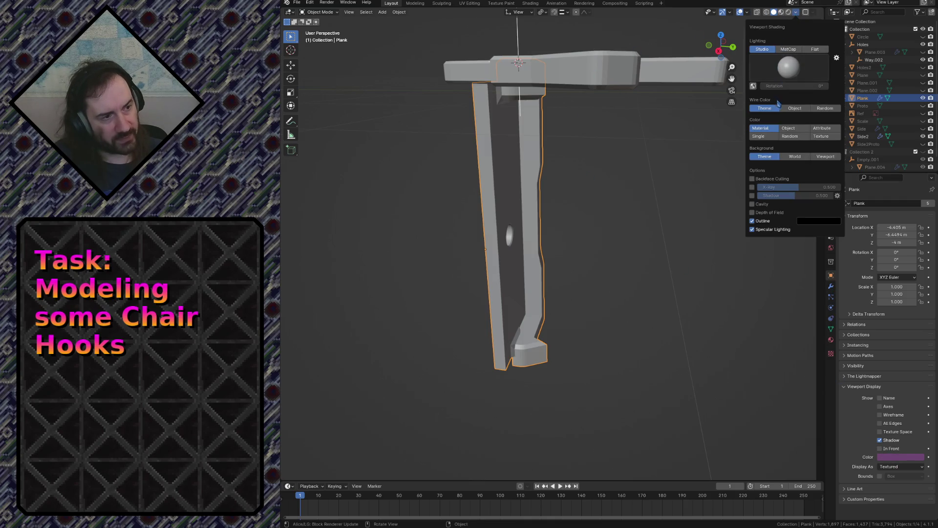
pyautogui.click(795, 108)
pyautogui.press('n')
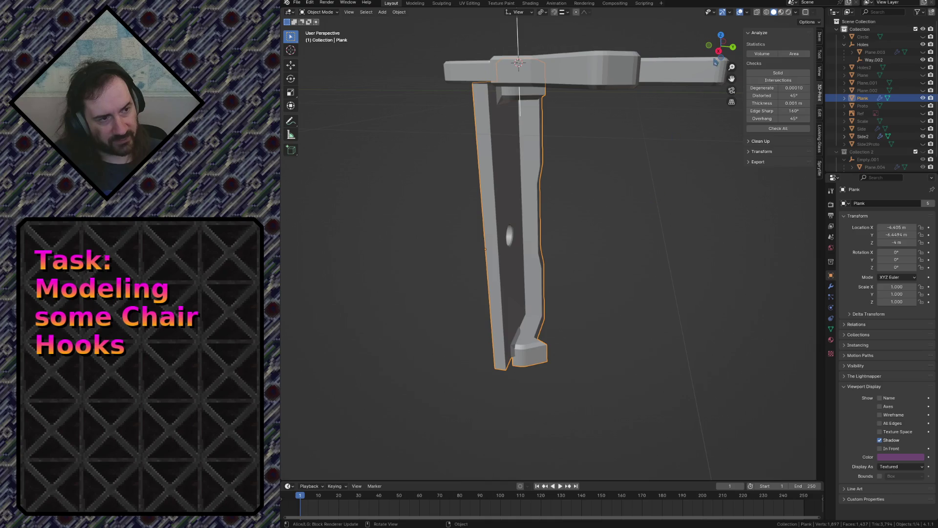
pyautogui.click(635, 241)
pyautogui.click(526, 182)
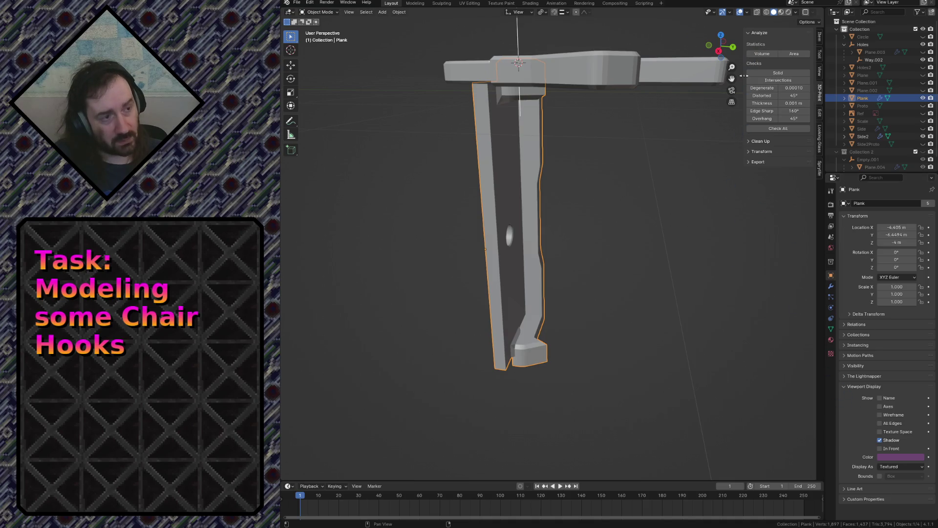
pyautogui.click(796, 14)
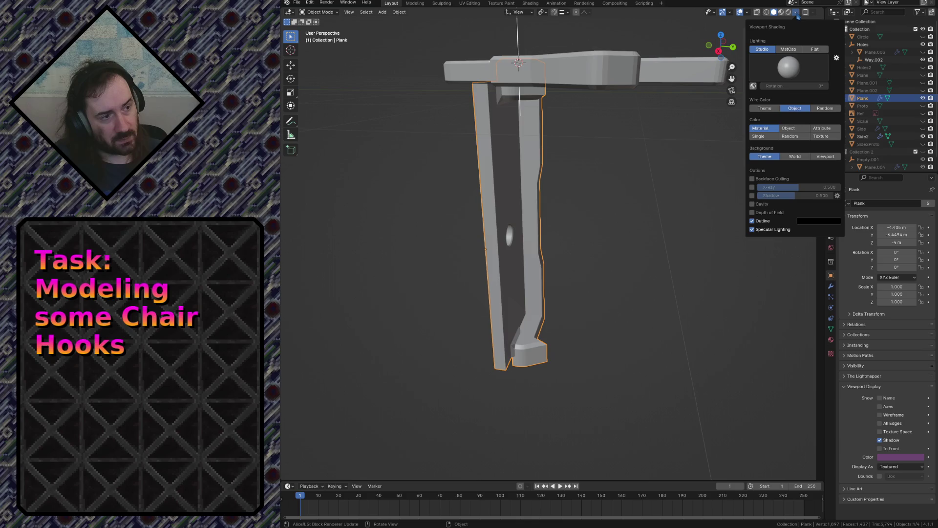
pyautogui.click(788, 128)
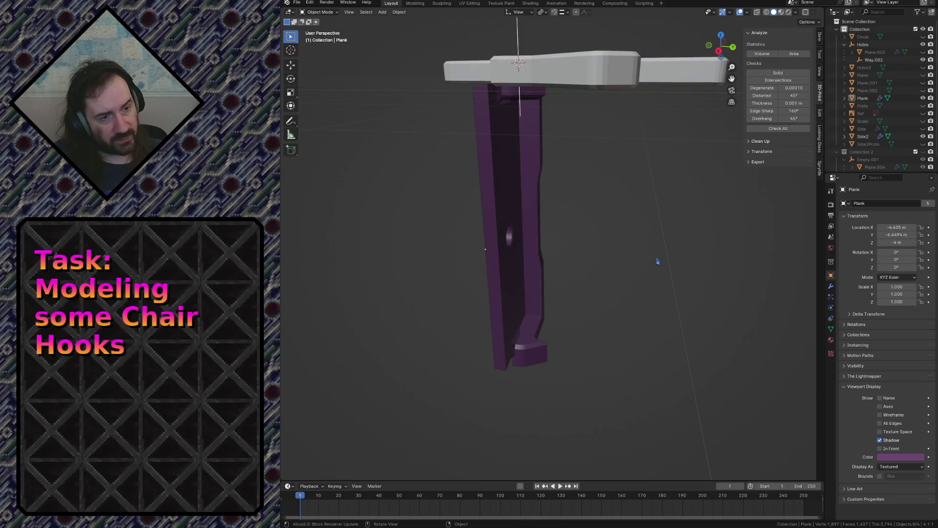
# Give Side2 a light green display colour and switch viewport lighting to MatCap.
pyautogui.click(613, 84)
pyautogui.click(879, 456)
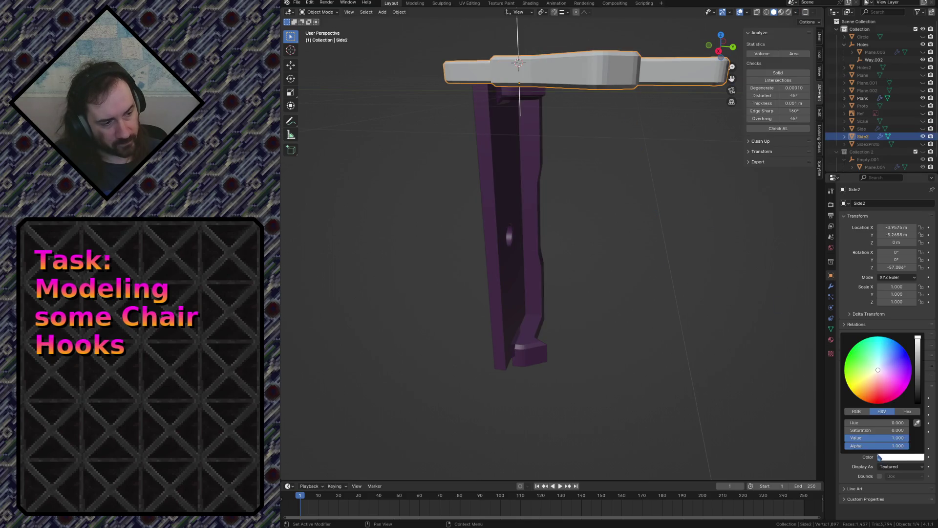
pyautogui.click(871, 373)
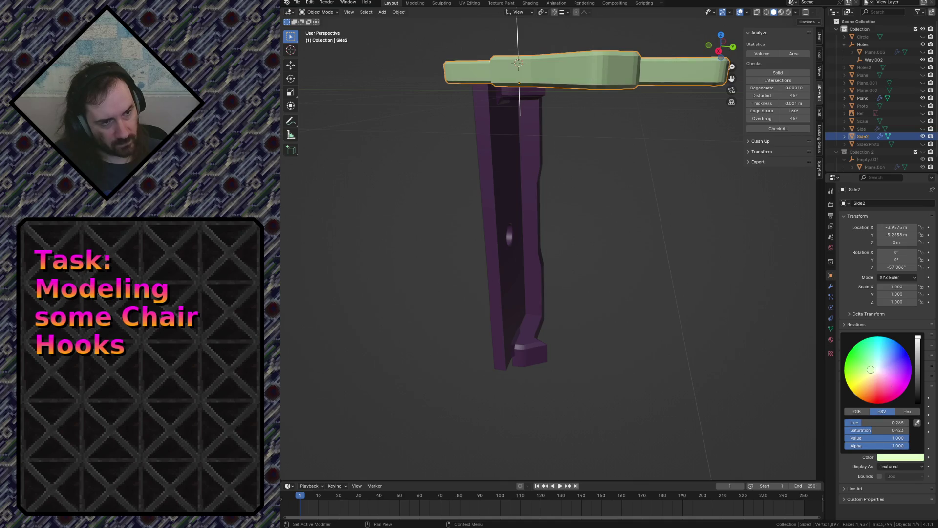
pyautogui.click(795, 12)
pyautogui.click(789, 49)
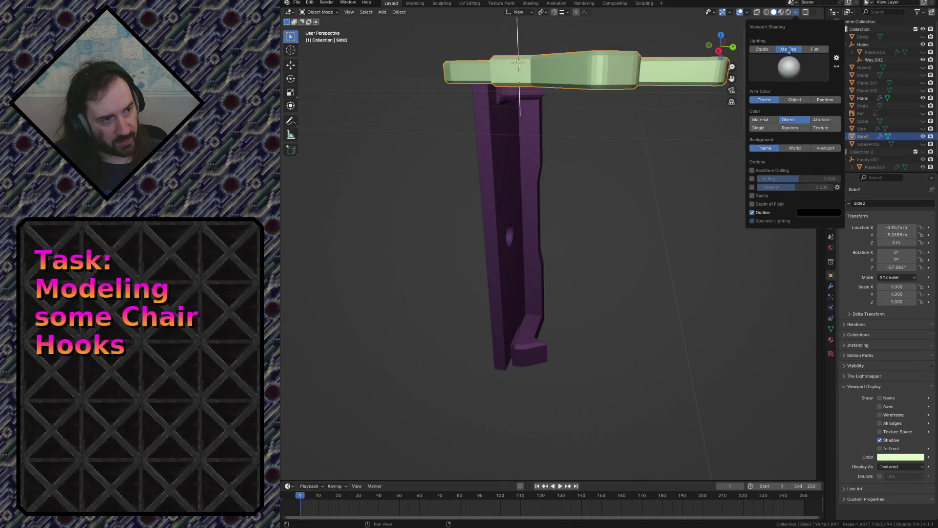
pyautogui.press('n')
pyautogui.hotkey('shift', '`')
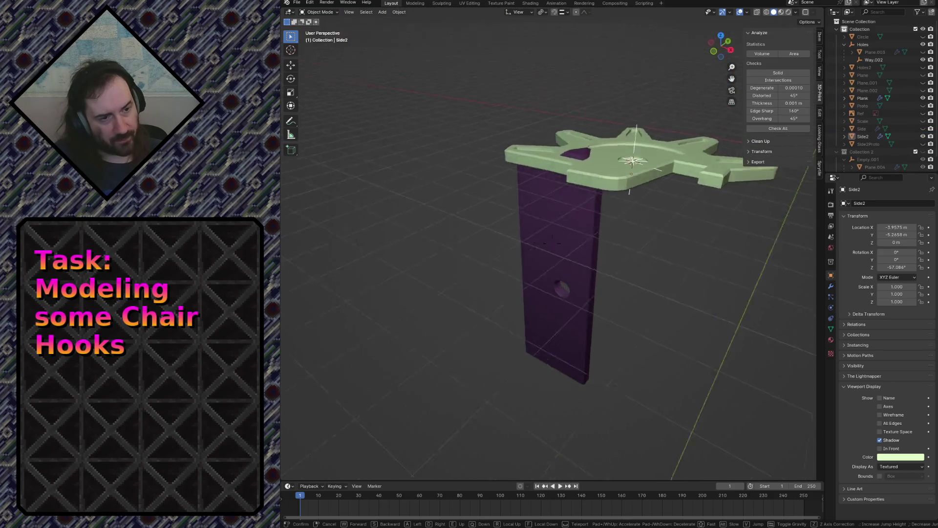
# Fly in around the green hook part and settle on the current view.
pyautogui.press('w')
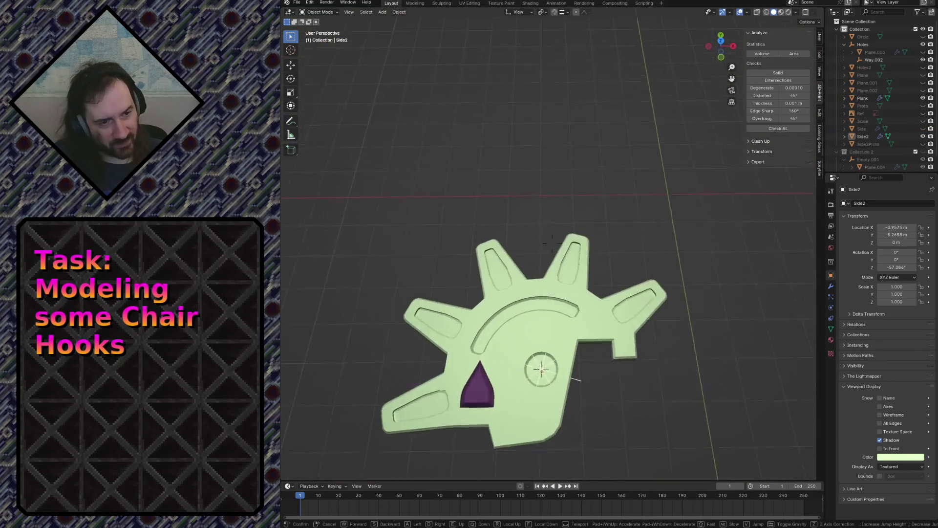
pyautogui.press('w')
pyautogui.press('s')
pyautogui.press('w')
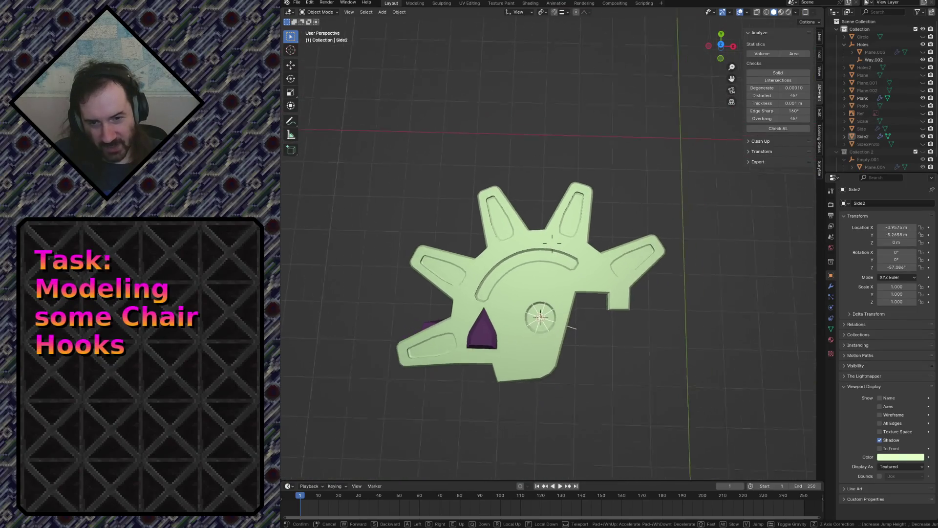
pyautogui.press('w')
pyautogui.press('s')
pyautogui.click(582, 307)
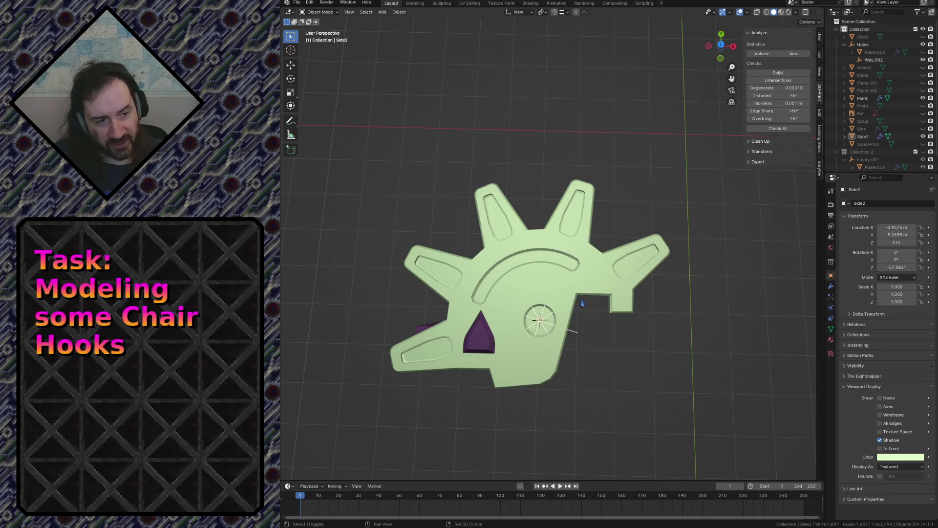
# Zoom out, switch to Front then Top Orthographic view, and choose the Annotate tool.
pyautogui.scroll(-5, 579, 299)
pyautogui.press('KP_1')
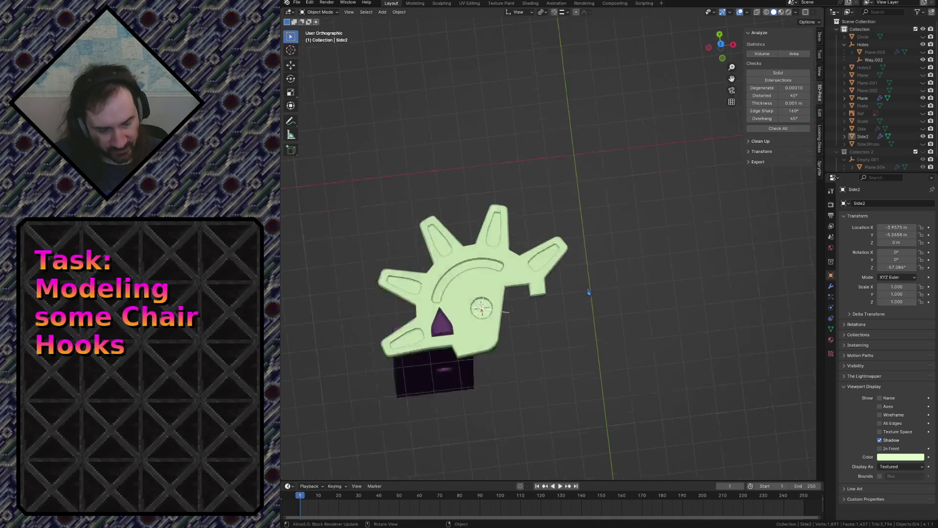
pyautogui.press('KP_7')
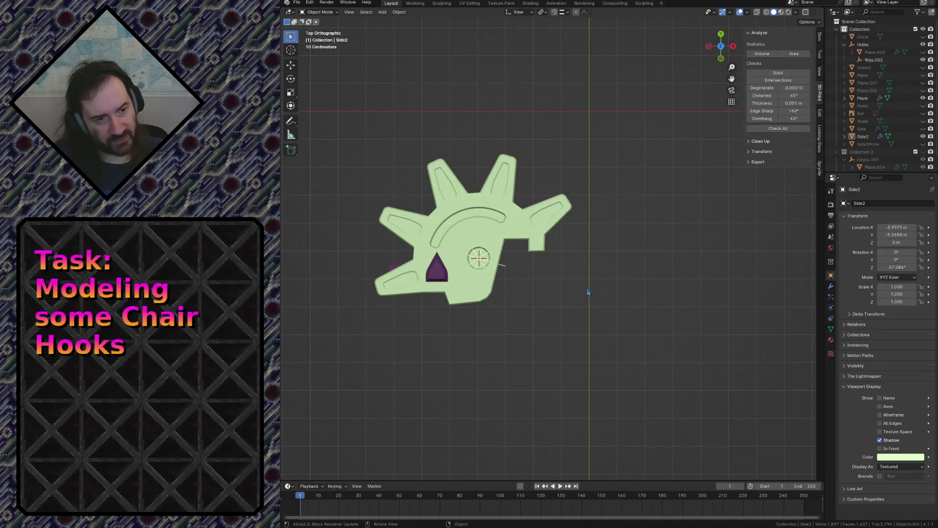
pyautogui.click(292, 123)
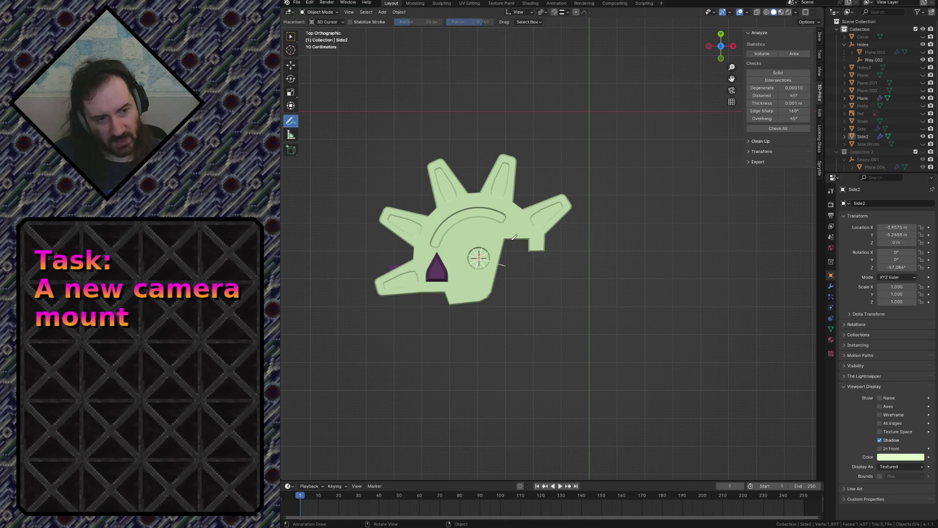
# Sketch a mark and line right of the gear, two lines down from it, and L-shaped outlines.
pyautogui.scroll(-8, 514, 237)
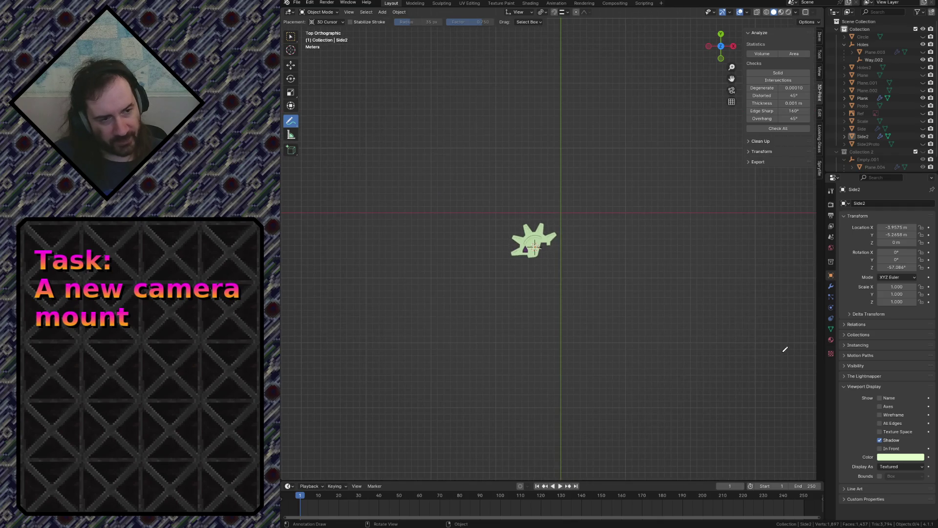
pyautogui.scroll(-2, 777, 342)
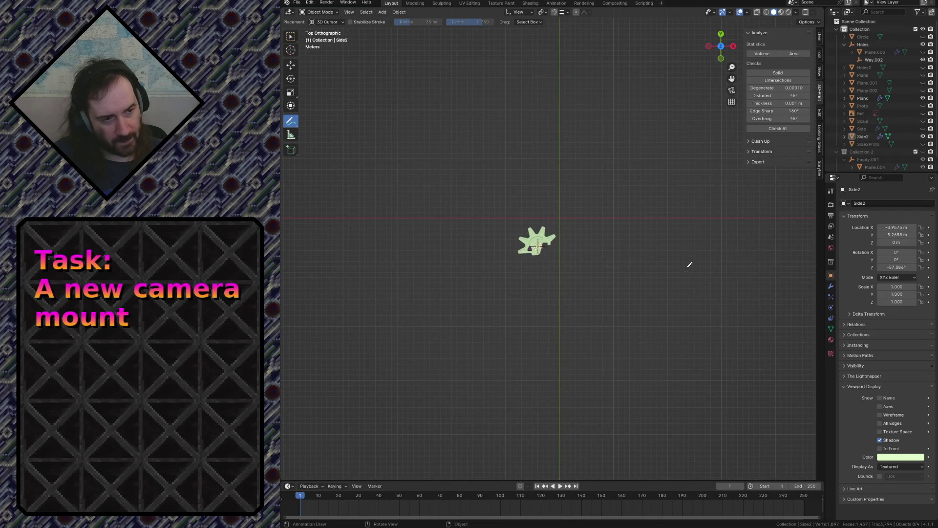
pyautogui.moveTo(689, 269); pyautogui.dragTo(677, 281)
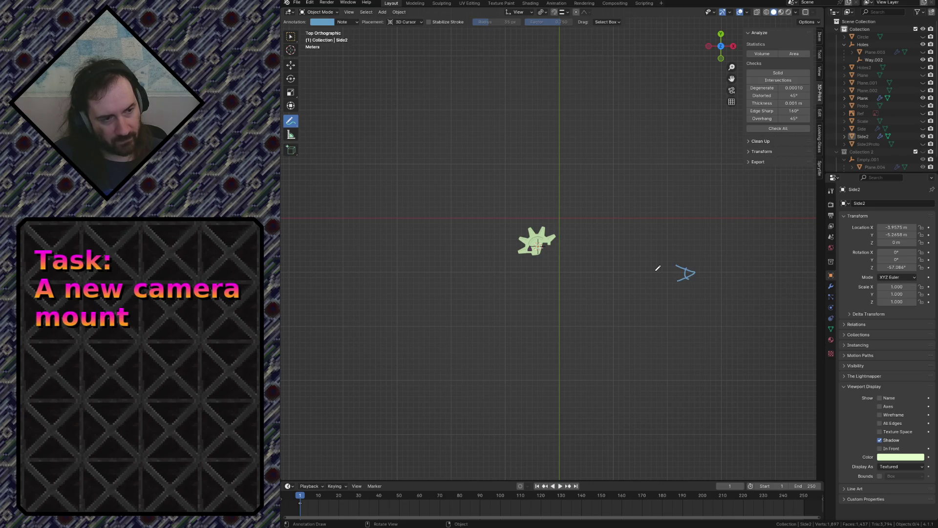
pyautogui.moveTo(570, 241); pyautogui.dragTo(663, 271)
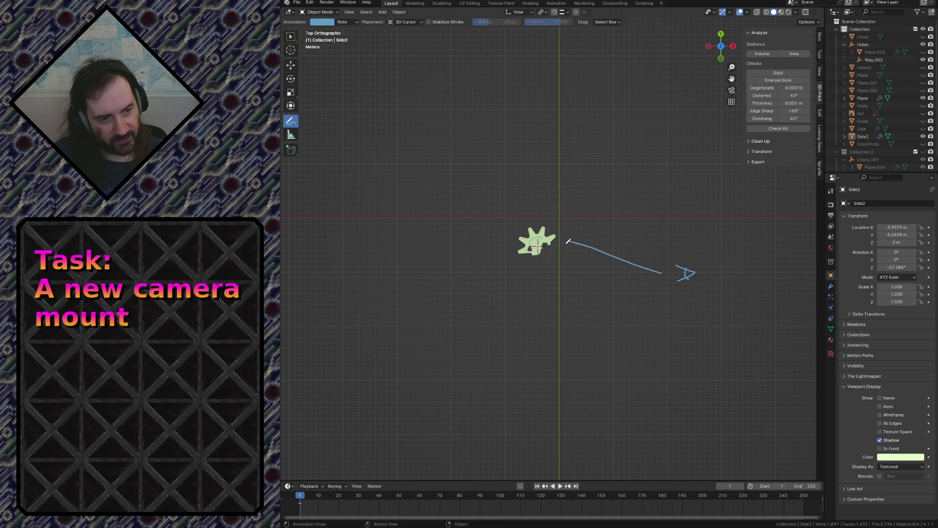
pyautogui.moveTo(565, 243); pyautogui.dragTo(585, 236)
pyautogui.scroll(2, 547, 244)
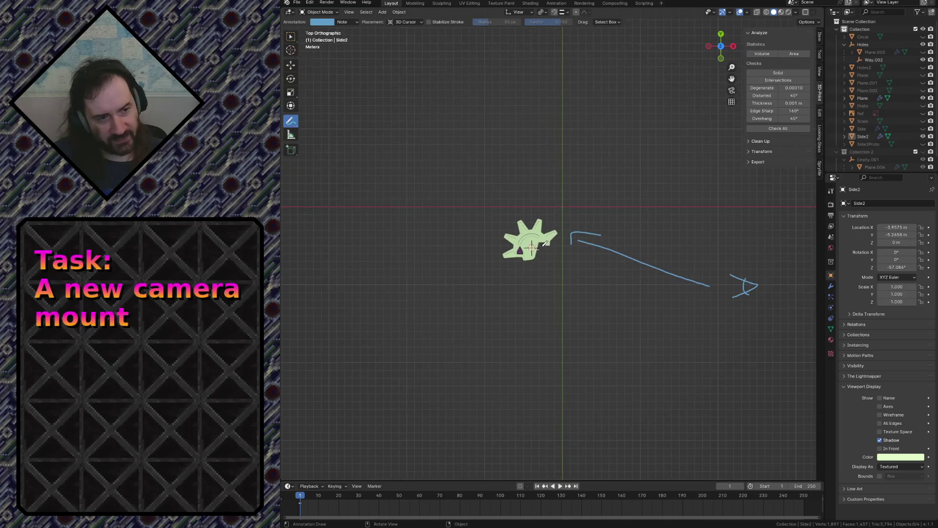
pyautogui.moveTo(545, 246); pyautogui.dragTo(550, 432)
pyautogui.moveTo(540, 245)
pyautogui.mouseDown()
pyautogui.moveTo(513, 306)
pyautogui.moveTo(510, 403)
pyautogui.moveTo(546, 456)
pyautogui.mouseUp()
pyautogui.moveTo(500, 335)
pyautogui.mouseDown()
pyautogui.moveTo(471, 336)
pyautogui.moveTo(473, 445)
pyautogui.mouseUp()
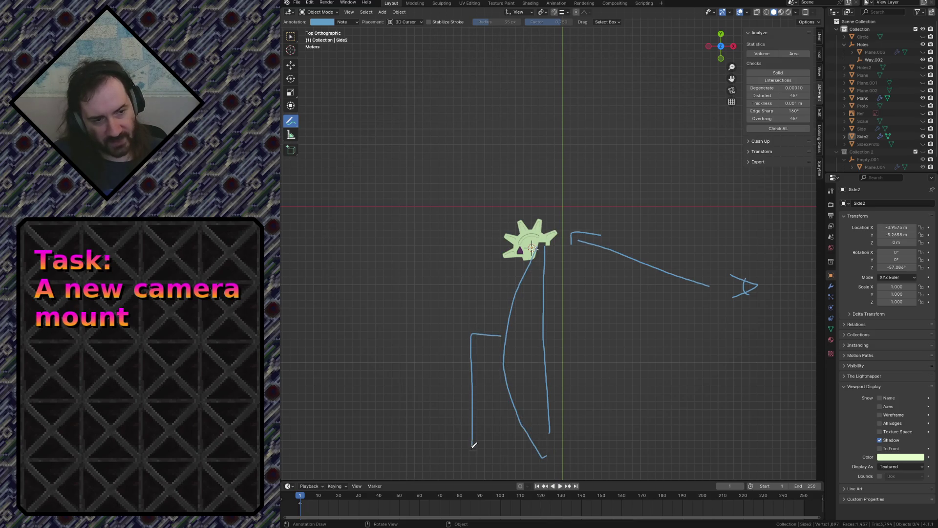
pyautogui.moveTo(505, 368); pyautogui.dragTo(483, 430)
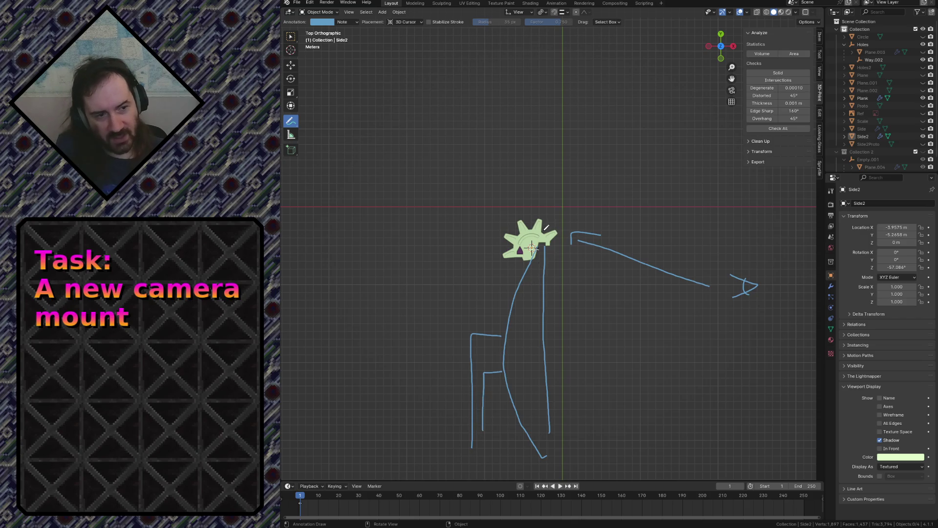
# Add a V-shaped sketch below the gear, trace its bottom edge, and mark the notch.
pyautogui.scroll(1, 542, 238)
pyautogui.scroll(10, 541, 238)
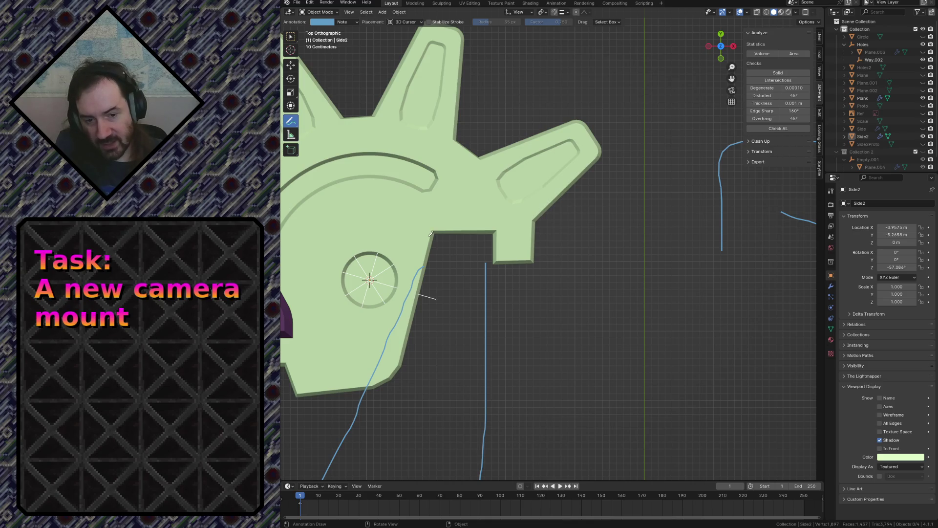
pyautogui.scroll(-5, 447, 220)
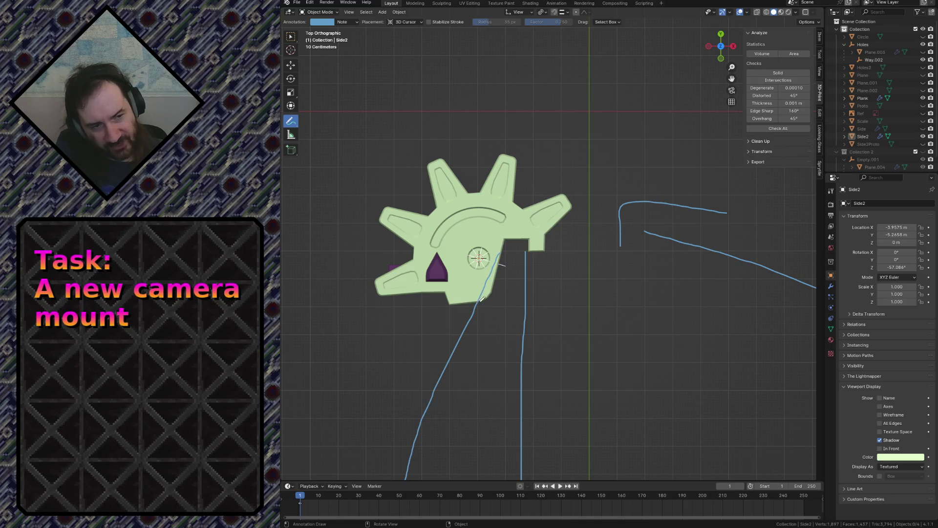
pyautogui.moveTo(481, 304)
pyautogui.mouseDown()
pyautogui.moveTo(450, 306)
pyautogui.moveTo(433, 323)
pyautogui.moveTo(396, 398)
pyautogui.mouseUp()
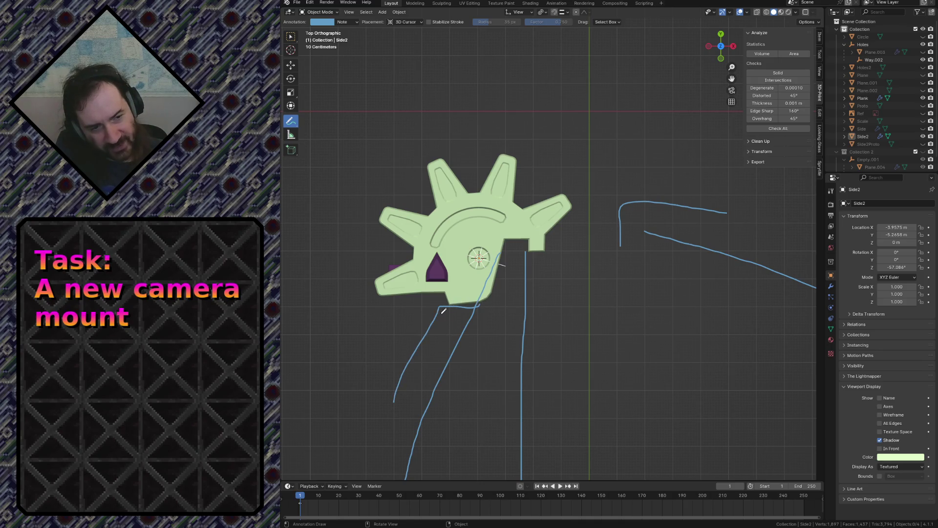
pyautogui.moveTo(444, 311)
pyautogui.mouseDown()
pyautogui.moveTo(447, 297)
pyautogui.moveTo(478, 307)
pyautogui.moveTo(462, 312)
pyautogui.moveTo(468, 321)
pyautogui.mouseUp()
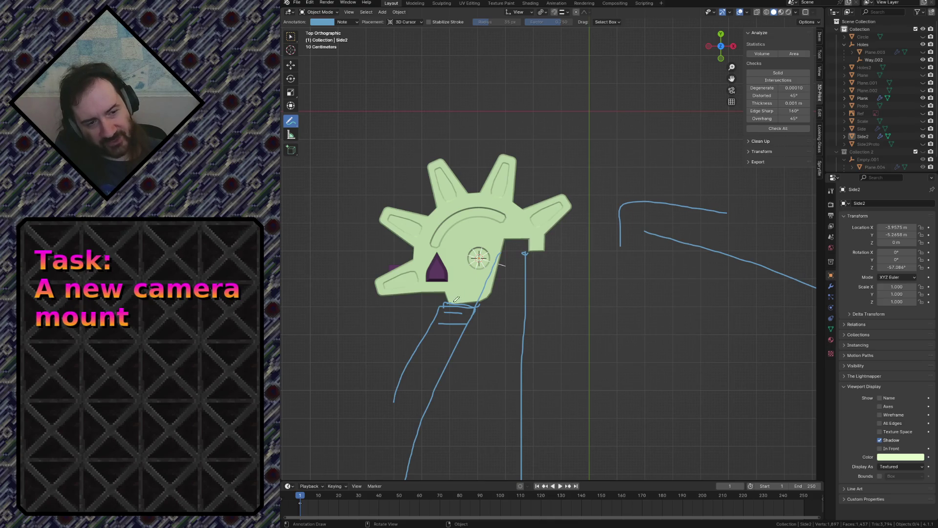
pyautogui.moveTo(456, 299); pyautogui.dragTo(478, 301)
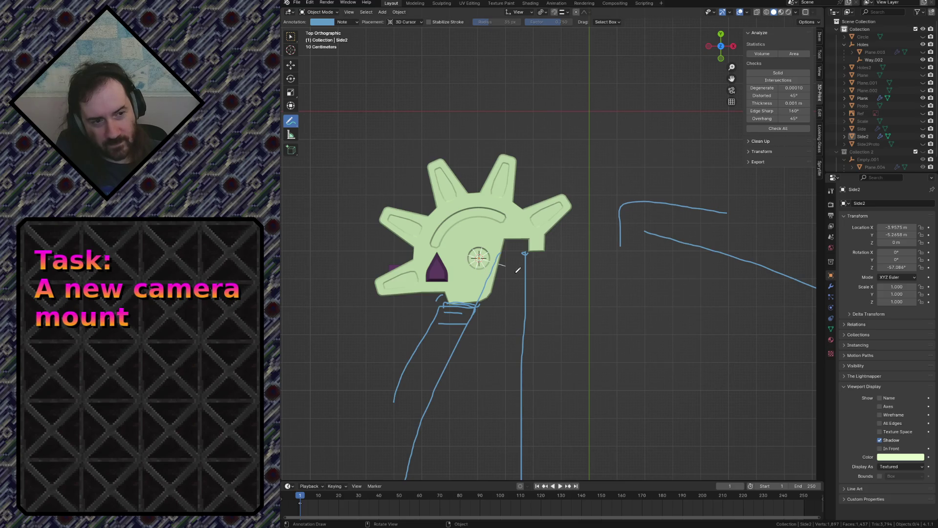
pyautogui.moveTo(504, 248); pyautogui.dragTo(525, 245)
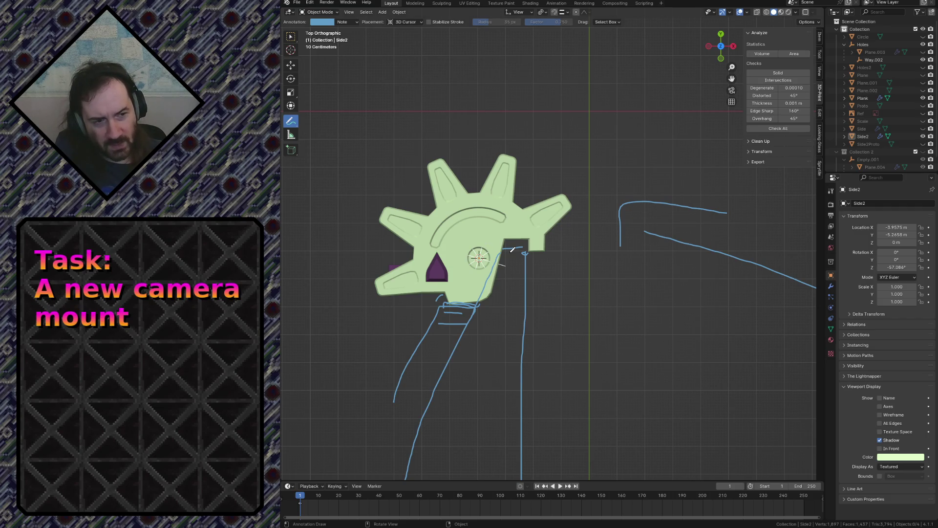
pyautogui.scroll(-4, 523, 244)
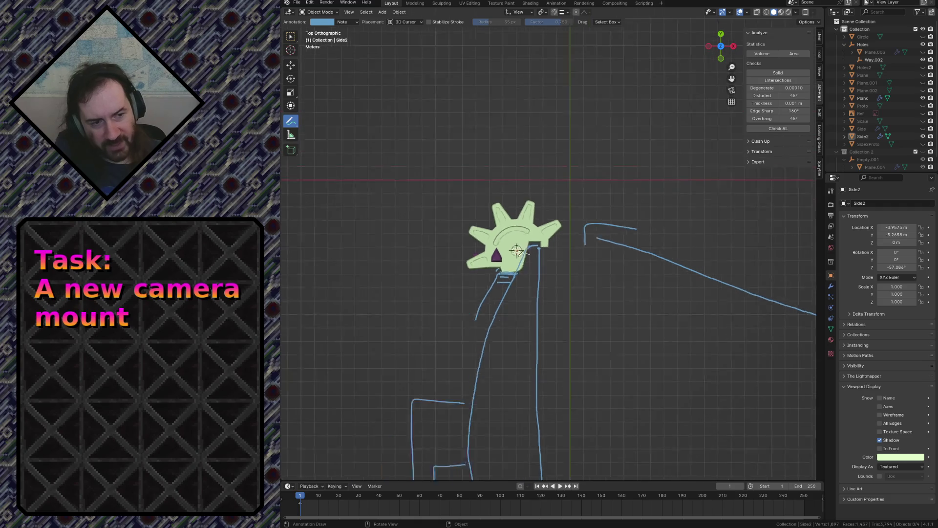
pyautogui.scroll(5, 477, 288)
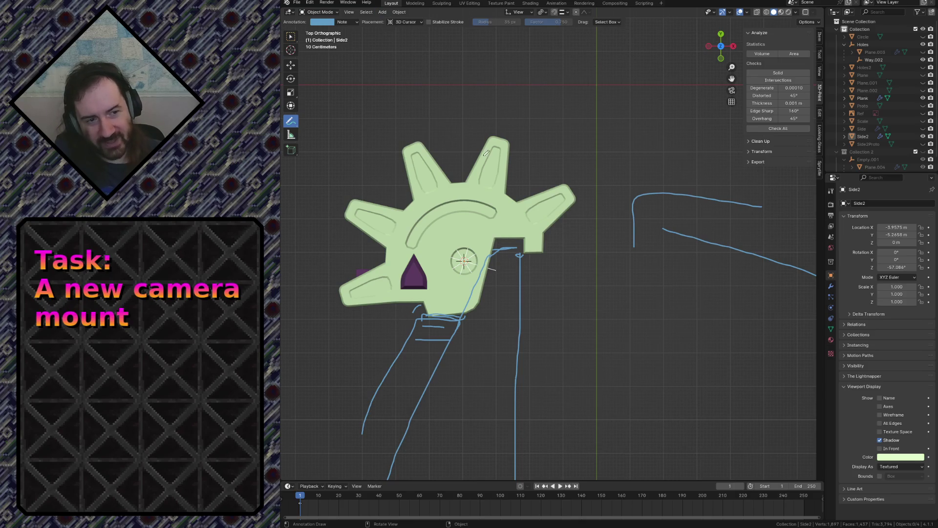
pyautogui.scroll(-10, 538, 259)
pyautogui.scroll(10, 560, 279)
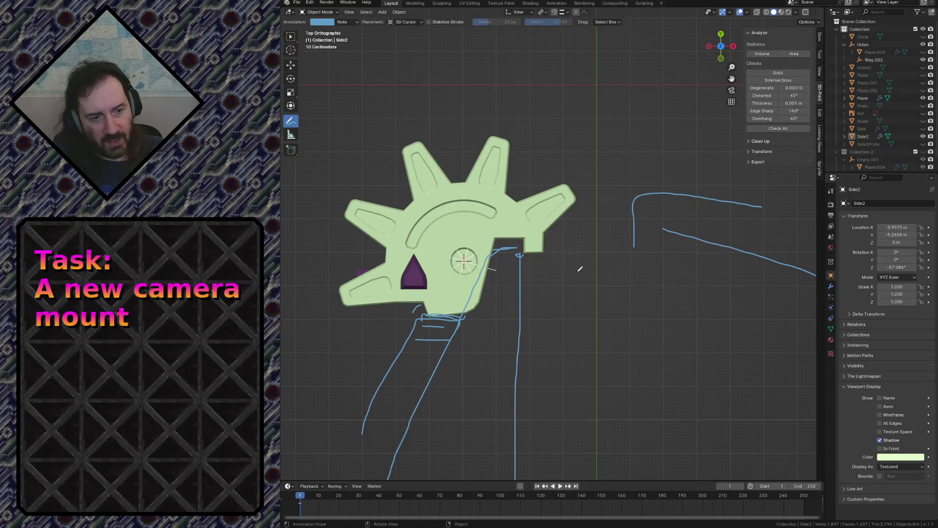
pyautogui.hotkey('shift', '`')
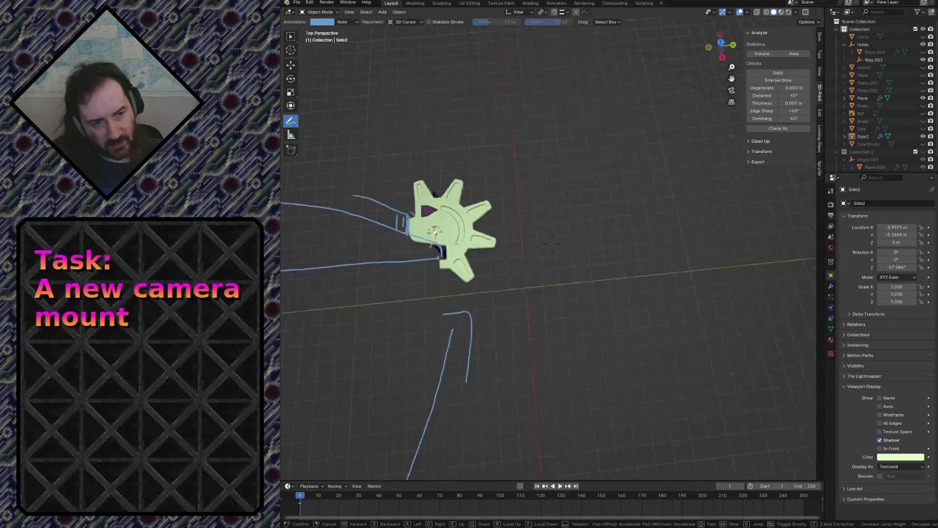
# Fly the view in close on the purple mount from several angles and stop there.
pyautogui.press('w')
pyautogui.press('s')
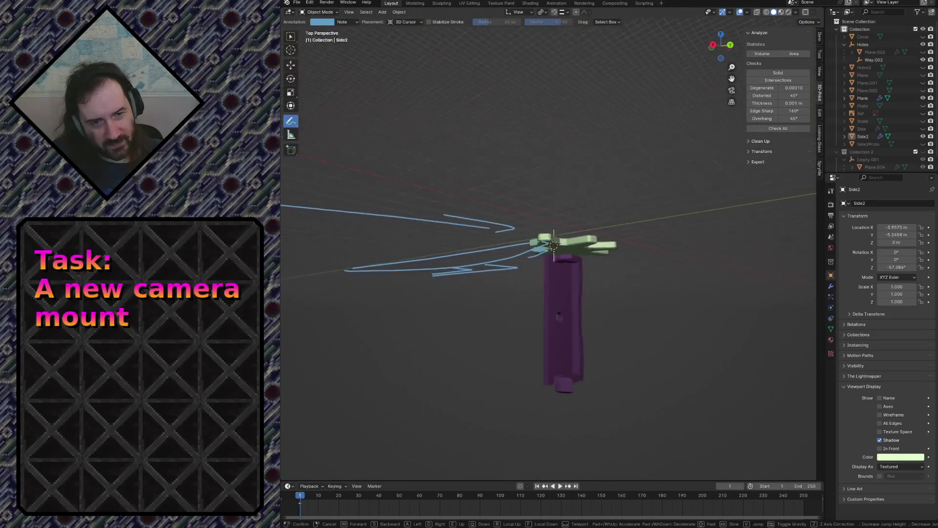
pyautogui.press('w')
pyautogui.press('s')
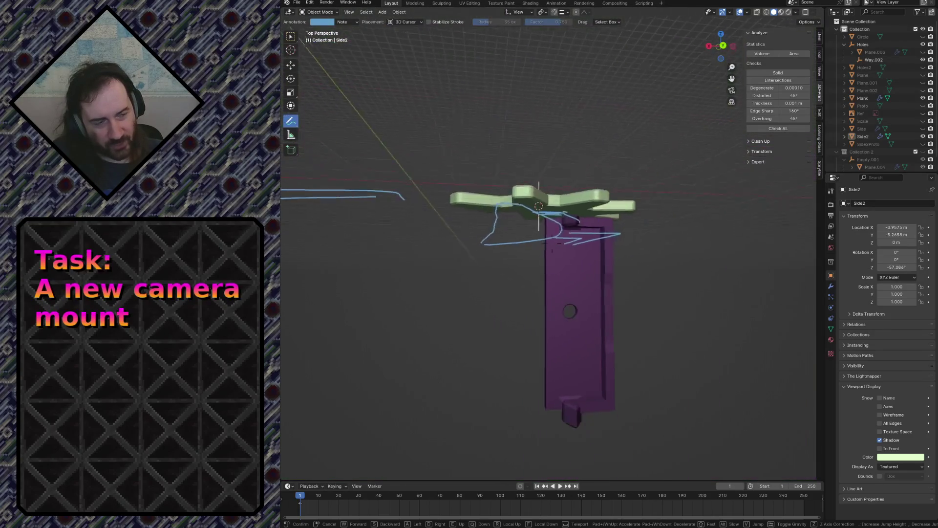
pyautogui.press('w')
pyautogui.press('w')
pyautogui.press('s')
pyautogui.press('w')
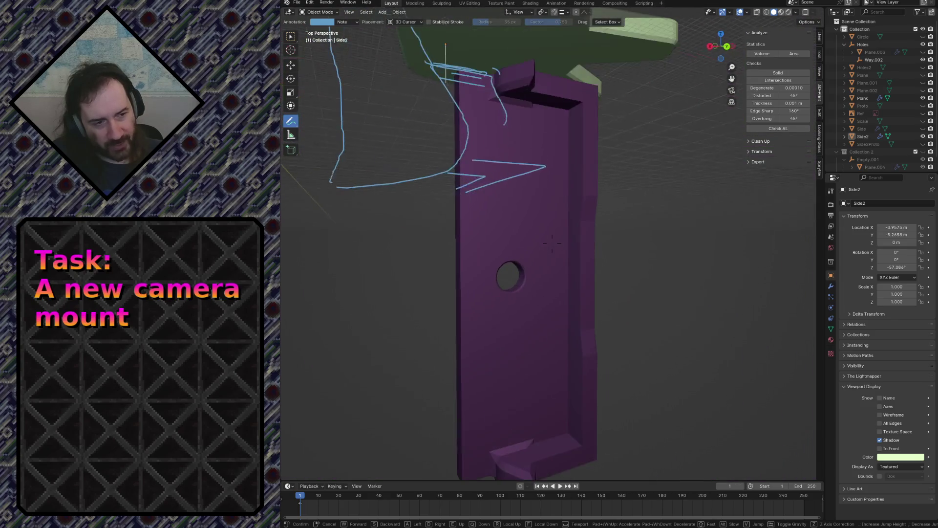
pyautogui.click(552, 243)
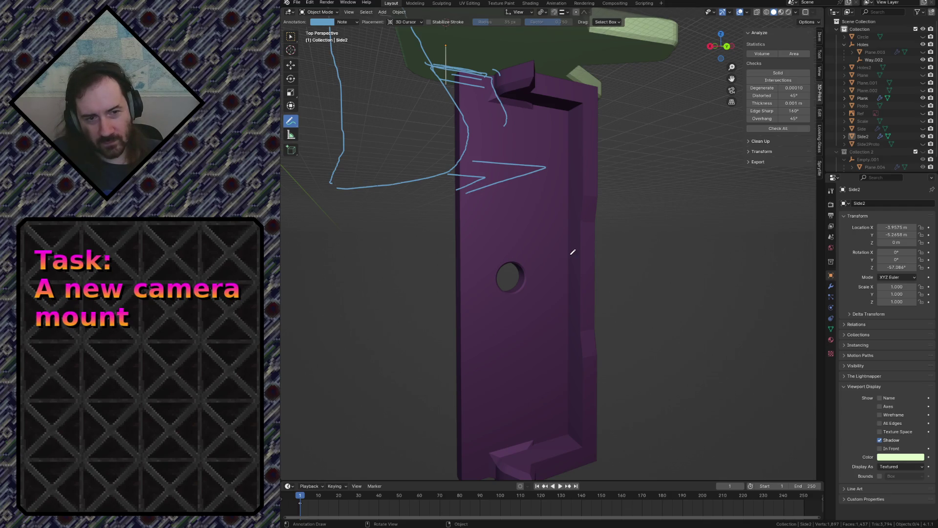
# Switch to Select Box, walk-fly around the purple part's round hole, then zoom out.
pyautogui.press('w')
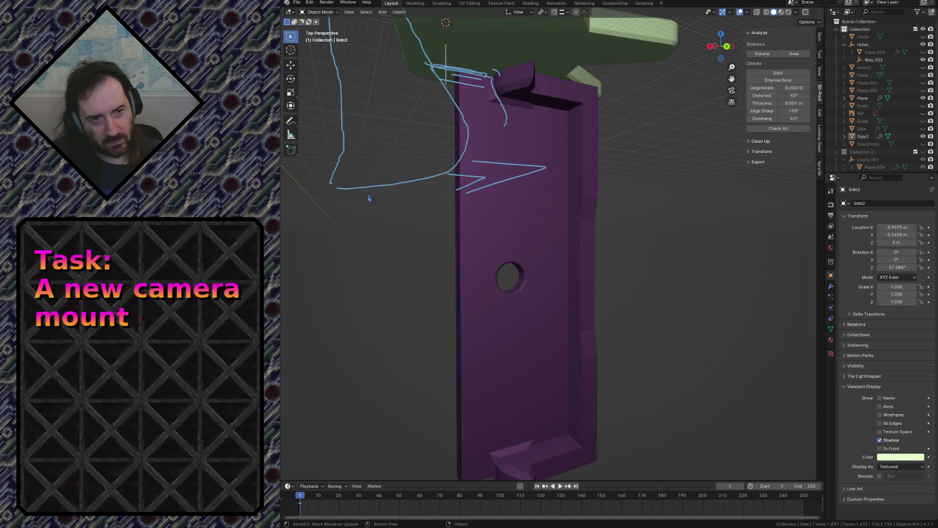
pyautogui.hotkey('shift', '`')
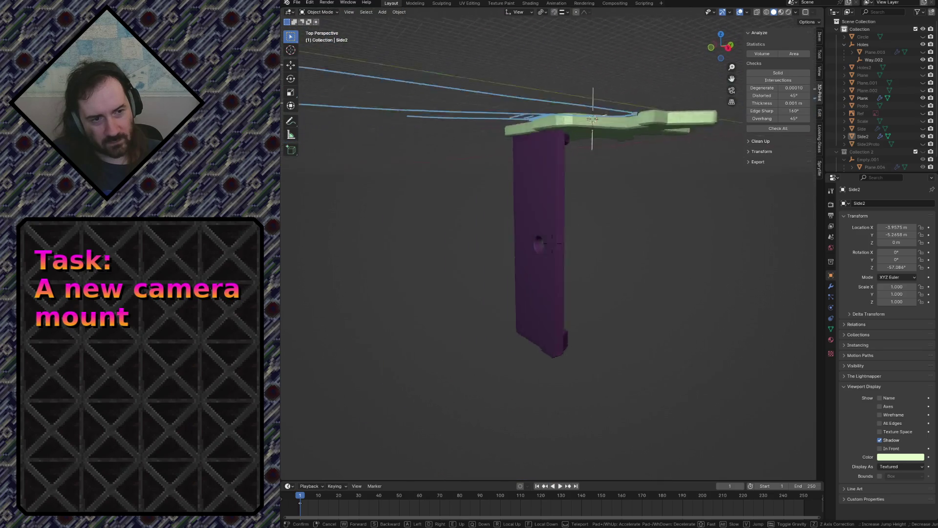
pyautogui.press('w')
pyautogui.press('s')
pyautogui.press('w')
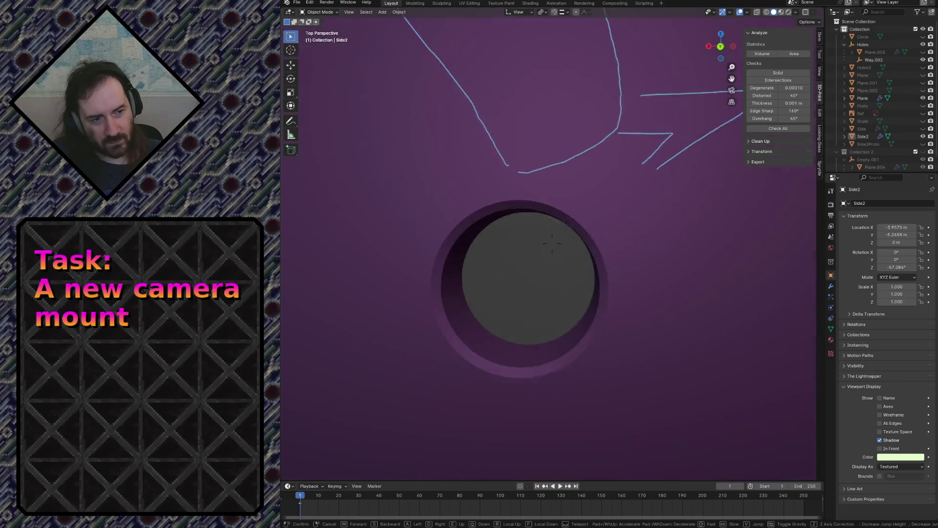
pyautogui.press('s')
pyautogui.press('s')
pyautogui.press('w')
pyautogui.press('s')
pyautogui.press('Return')
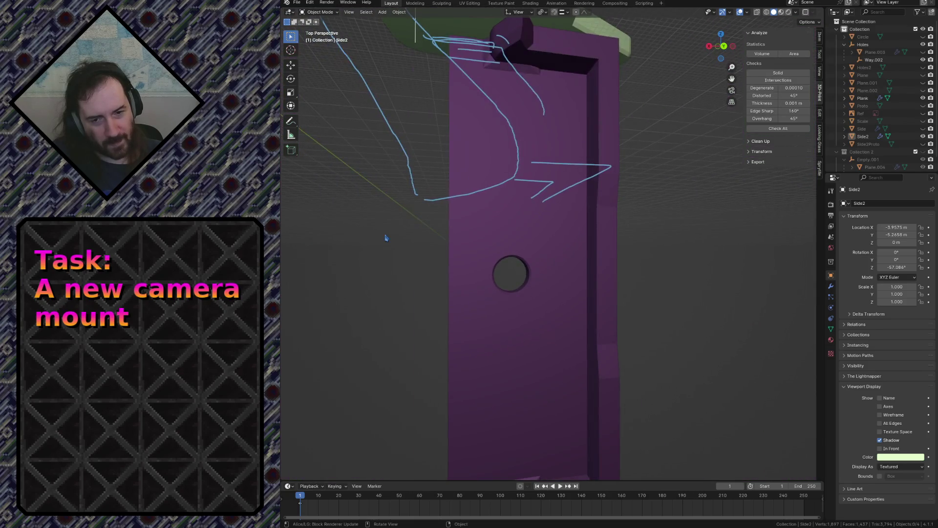
pyautogui.scroll(-5, 559, 206)
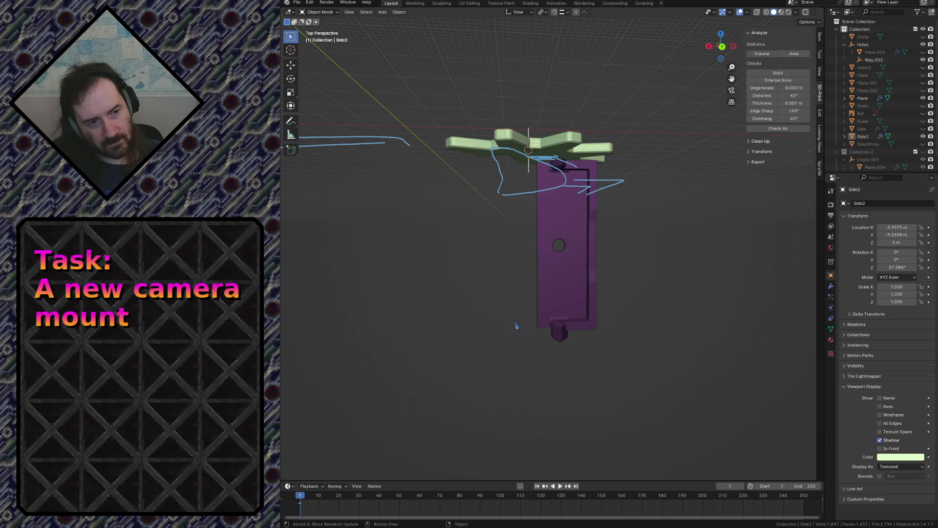
pyautogui.hotkey('shift', '`')
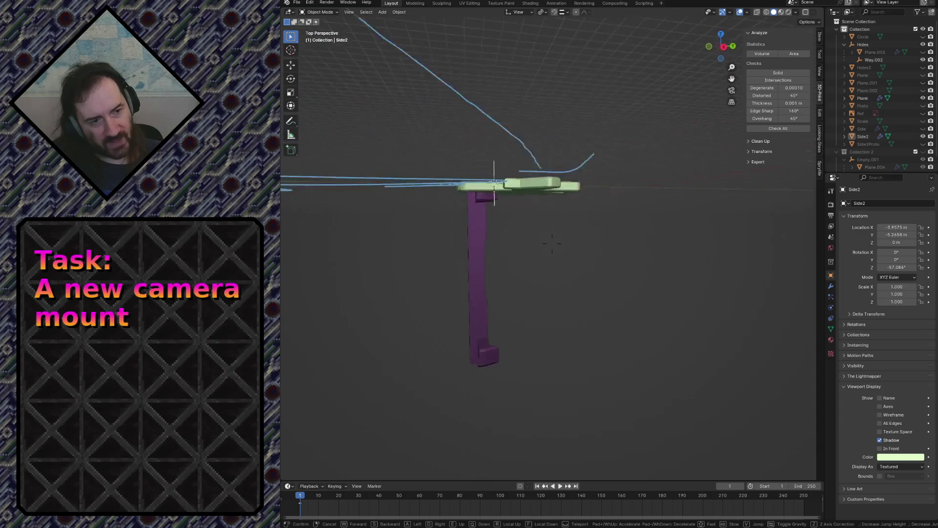
pyautogui.click(552, 243)
pyautogui.click(540, 220)
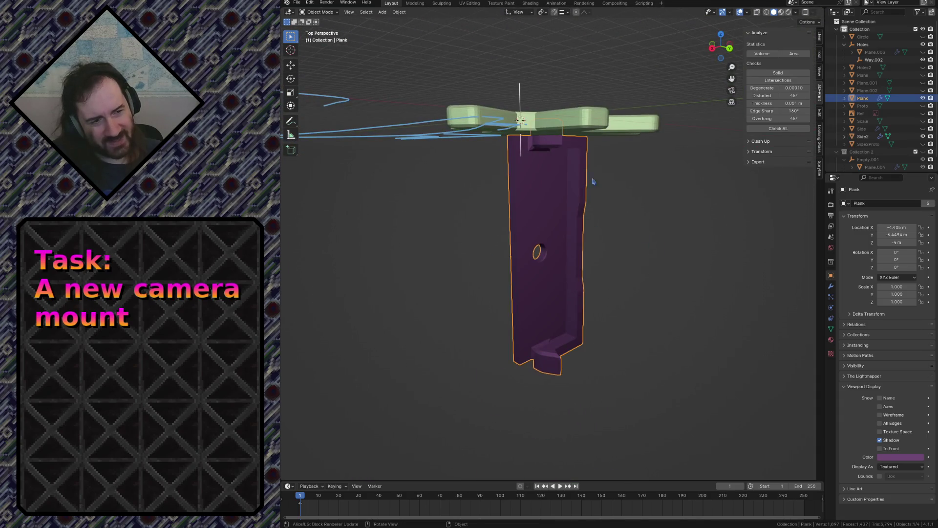
pyautogui.click(650, 124)
pyautogui.click(654, 184)
pyautogui.scroll(-1, 874, 74)
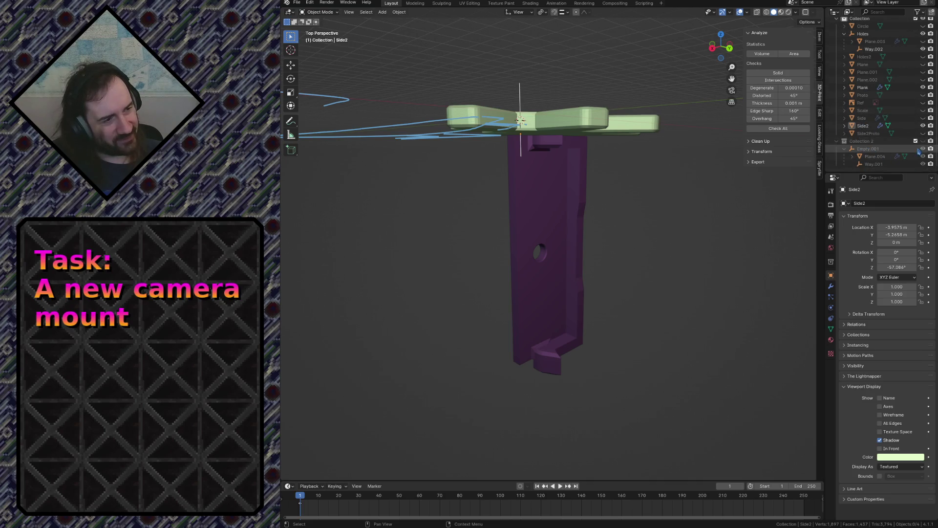
pyautogui.click(924, 141)
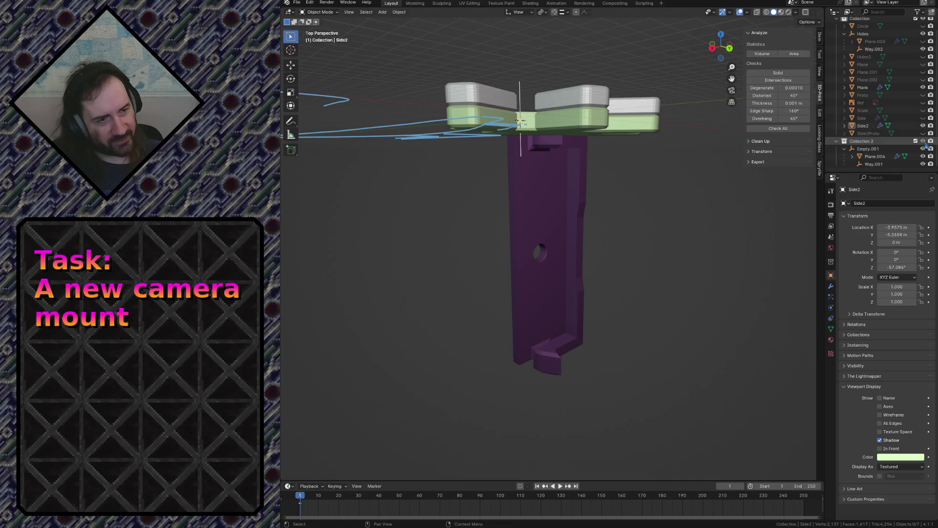
pyautogui.click(924, 141)
pyautogui.hotkey('shift', '`')
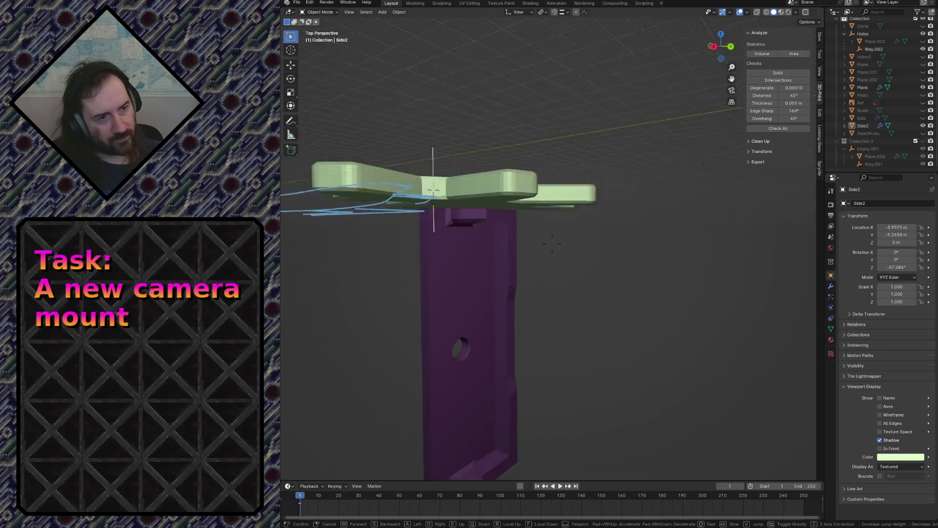
pyautogui.press('w')
pyautogui.press('s')
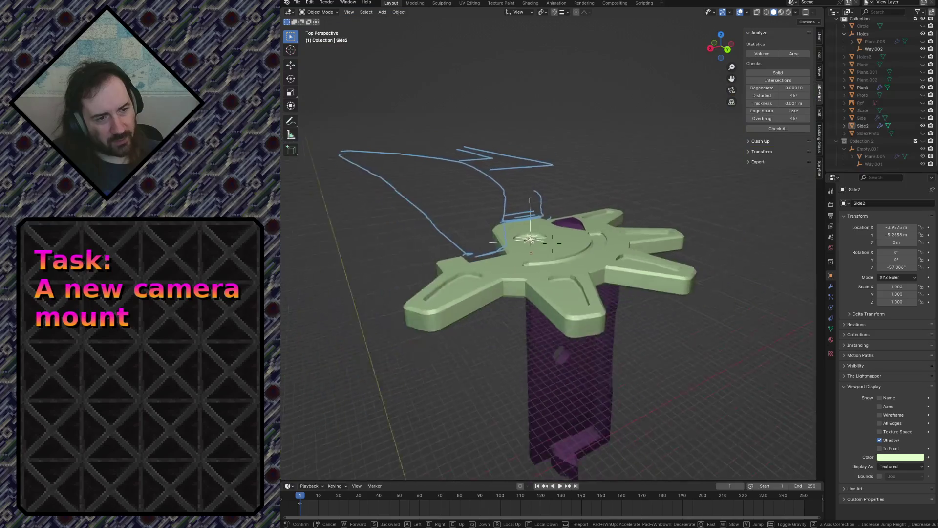
pyautogui.click(580, 214)
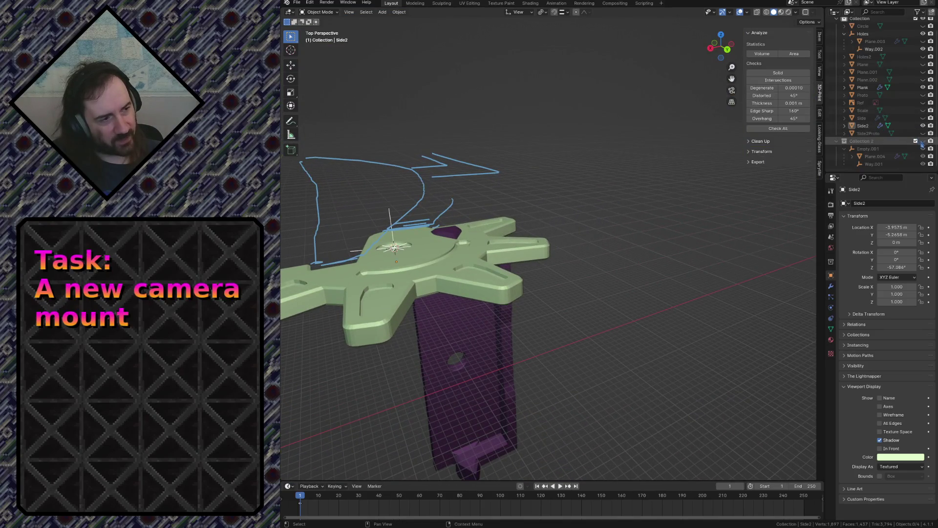
pyautogui.click(923, 134)
pyautogui.hotkey('shift', '`')
pyautogui.press('s')
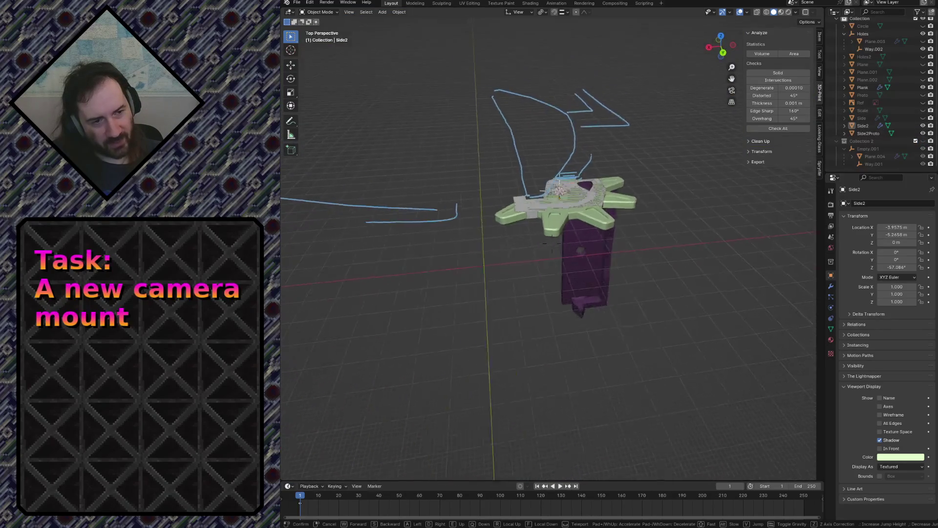
pyautogui.press('w')
pyautogui.press('s')
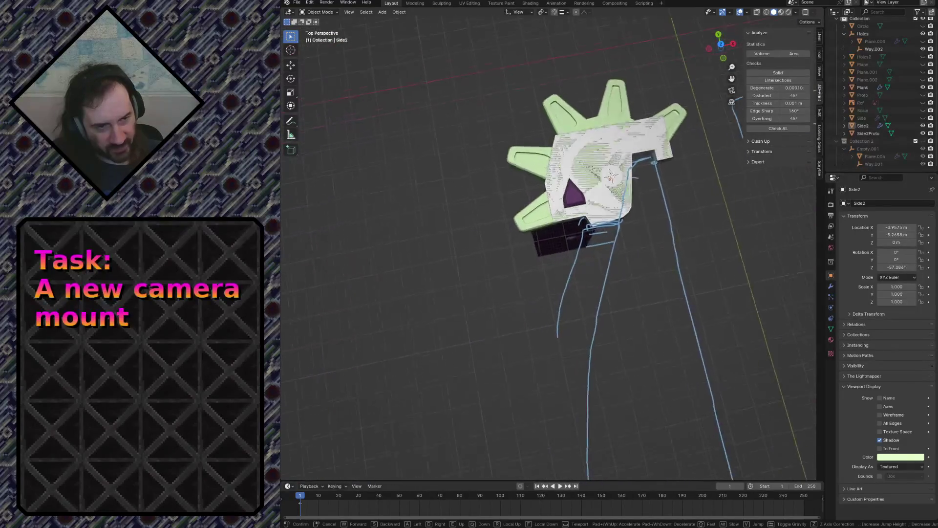
pyautogui.press('w')
pyautogui.press('Escape')
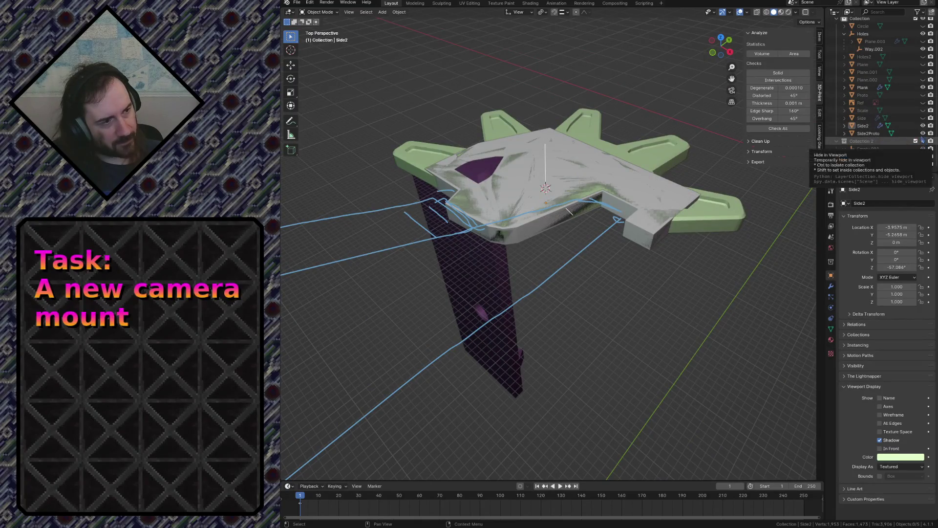
pyautogui.click(922, 134)
pyautogui.click(922, 134)
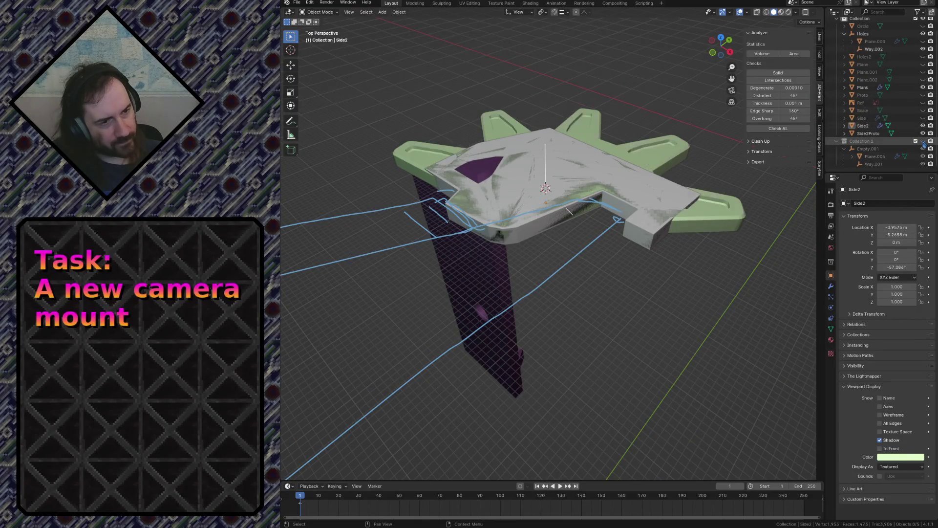
pyautogui.click(923, 134)
pyautogui.click(922, 133)
pyautogui.click(922, 134)
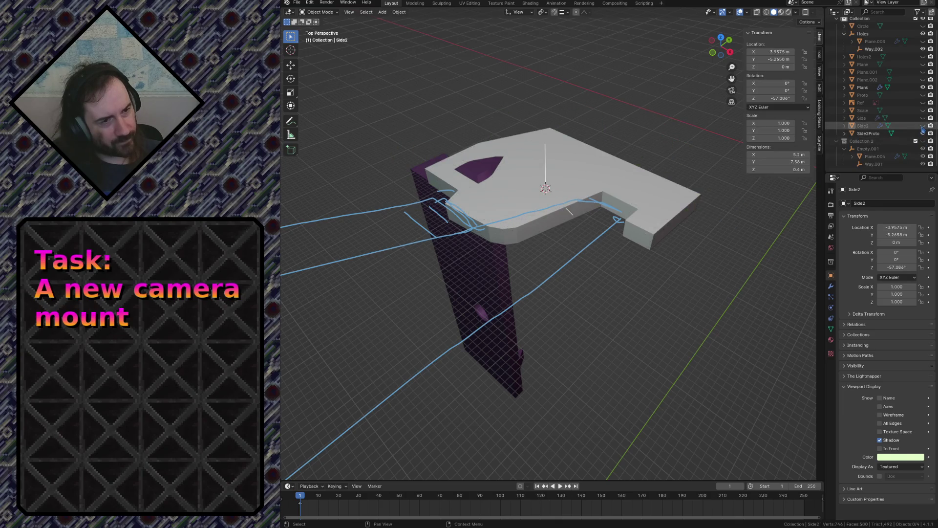
pyautogui.click(923, 133)
pyautogui.click(922, 134)
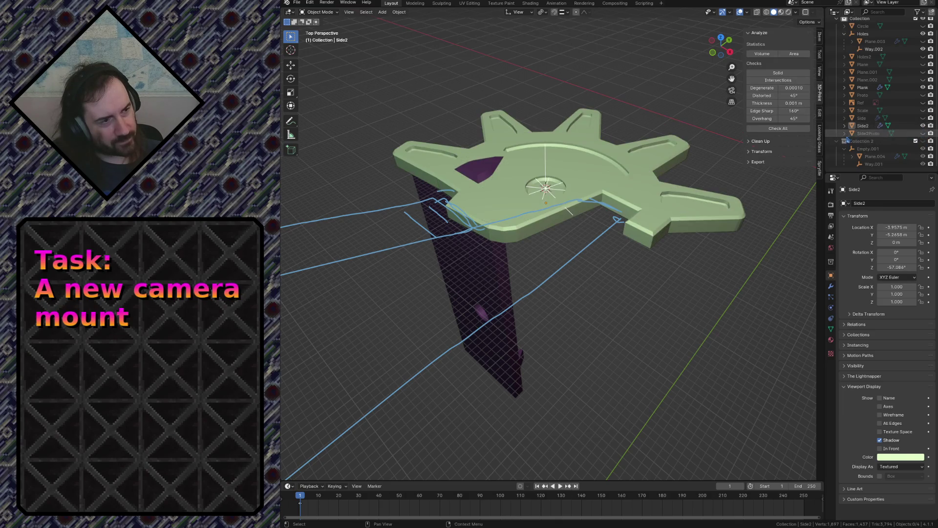
pyautogui.scroll(1, 886, 126)
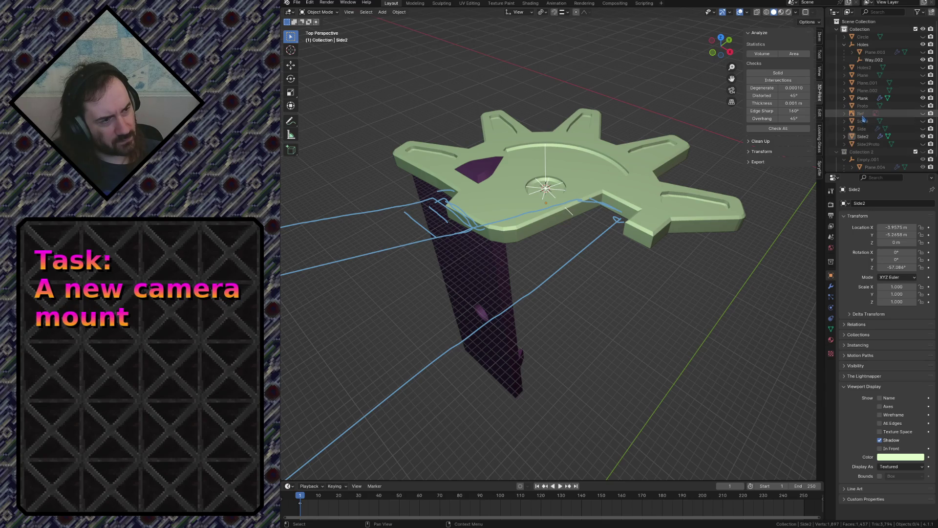